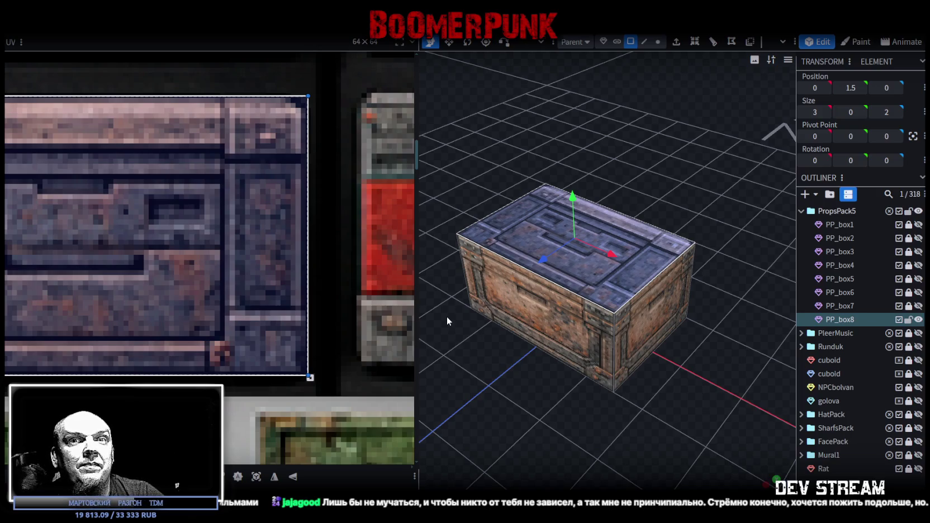
Step: Duplicate PP_box8 into PP_box9 and PP_box10, lock PP_box10, and select PP_box9
scroll(187, 319, down, 3)
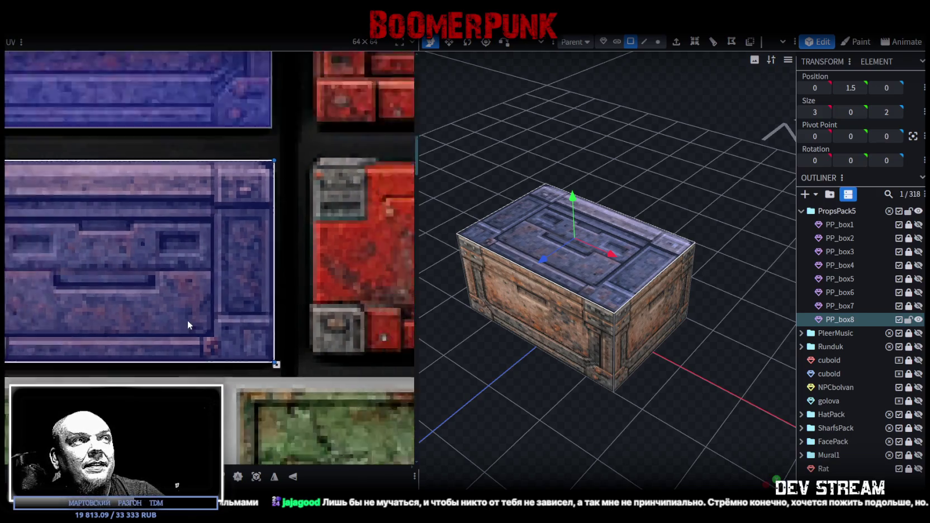
scroll(188, 320, down, 3)
drag(639, 403, 503, 416)
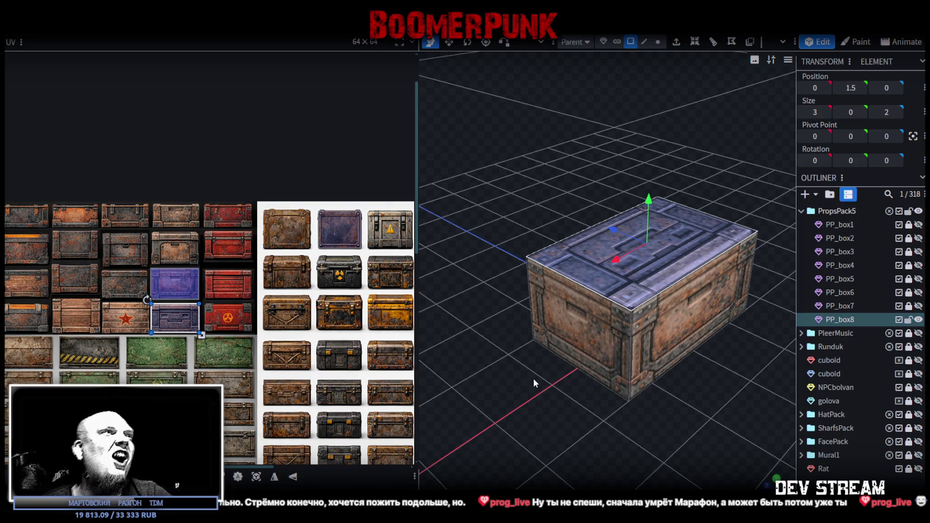
mouse_move(671, 376)
mouse_down()
mouse_move(709, 373)
mouse_move(643, 325)
mouse_move(639, 386)
mouse_up()
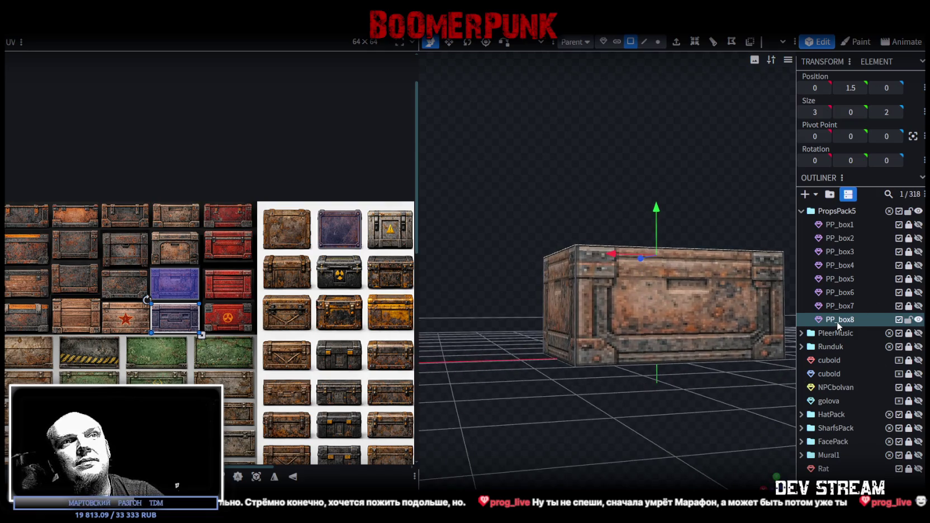
key(ctrl+d)
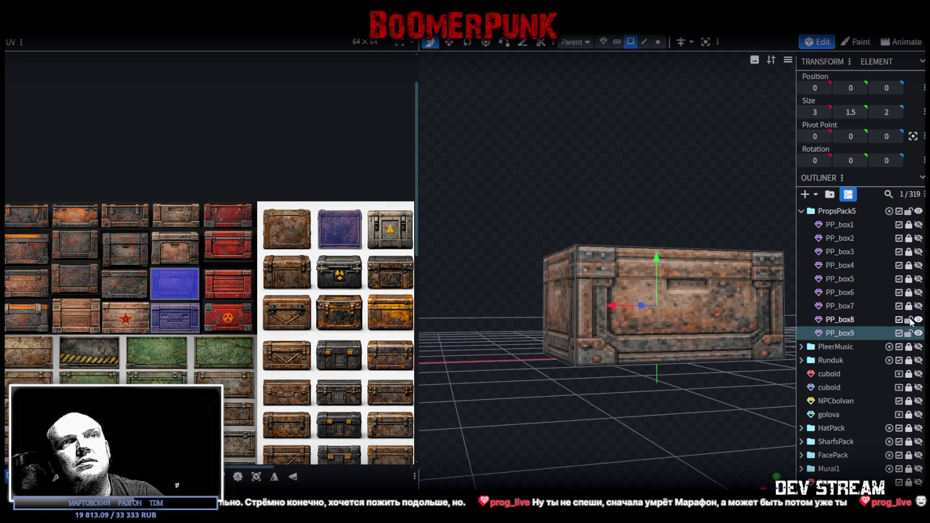
key(ctrl+d)
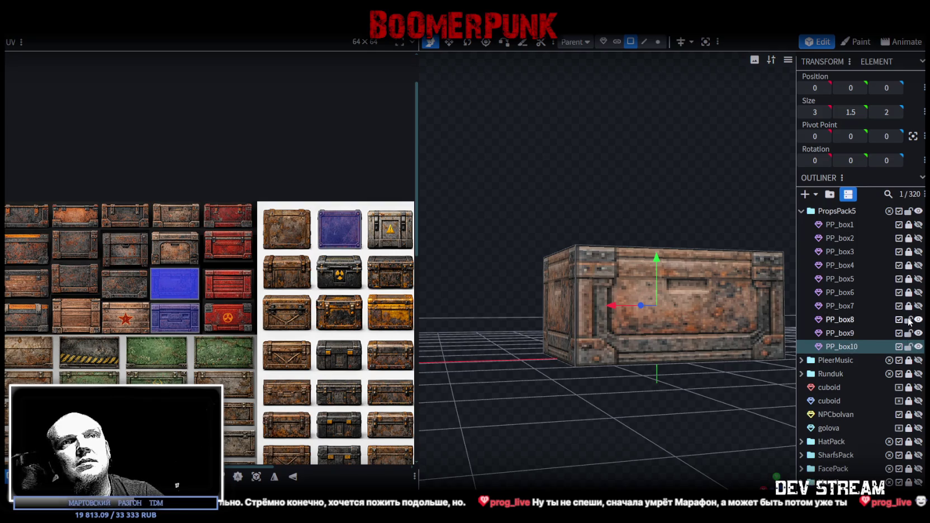
click(909, 347)
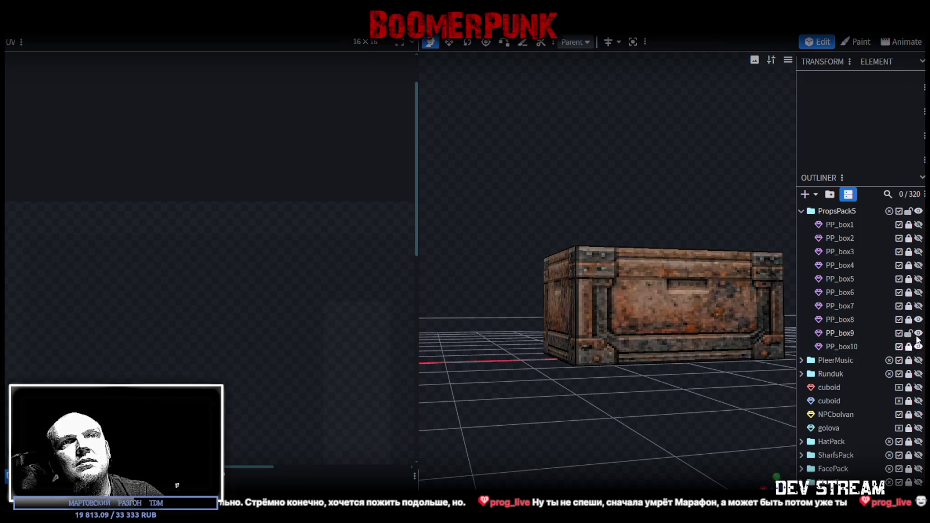
click(888, 333)
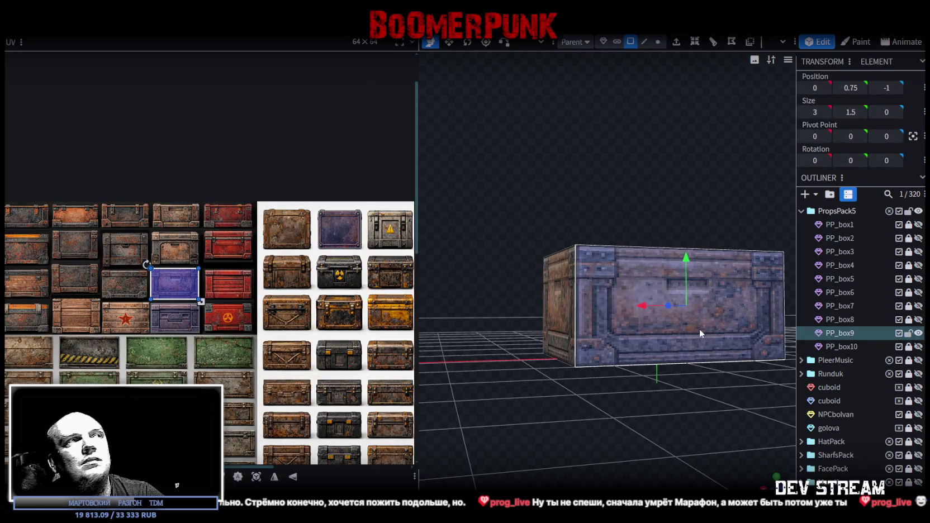
Step: Raise PP_box9's top face by 0.25 units
scroll(190, 318, up, 1)
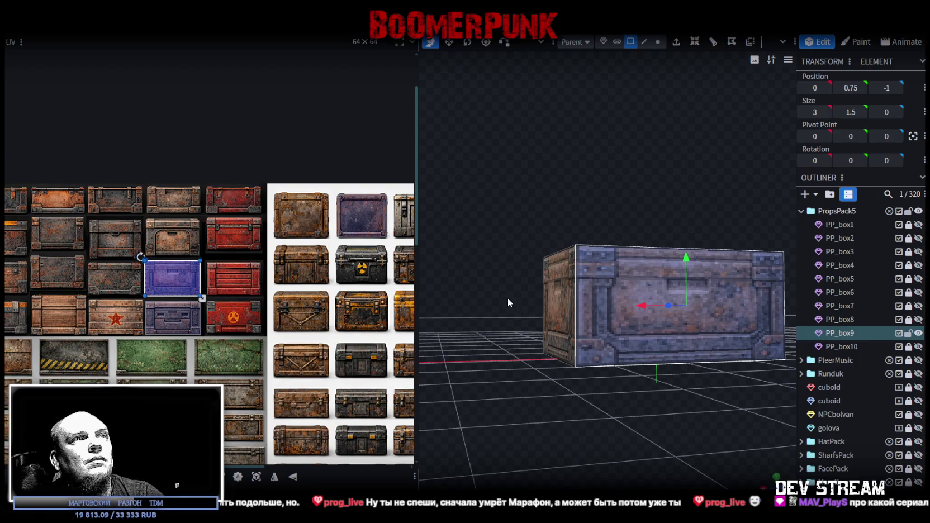
drag(604, 202, 628, 253)
click(628, 252)
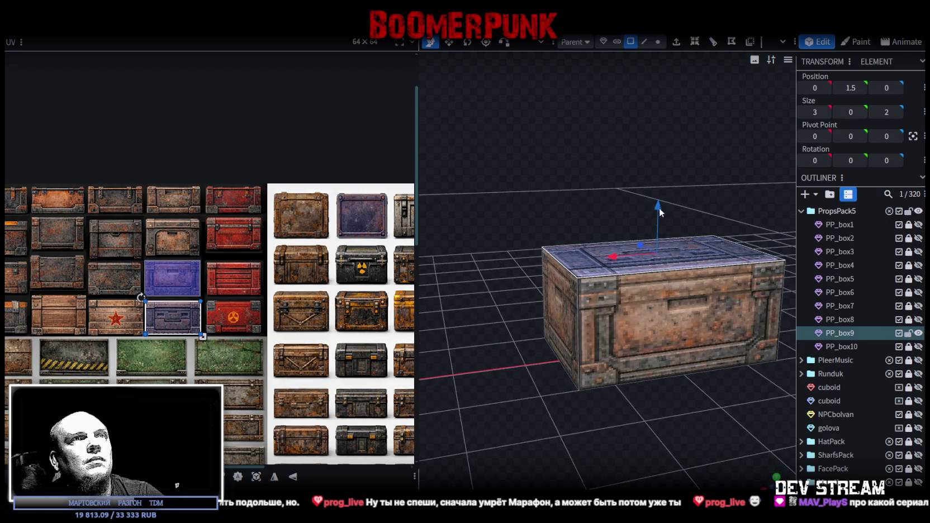
drag(659, 207, 660, 203)
Step: Push PP_box9's side faces outward along Z to form a 3×2×3 box
mouse_move(525, 176)
mouse_down()
mouse_move(605, 210)
mouse_move(668, 280)
mouse_up()
click(666, 321)
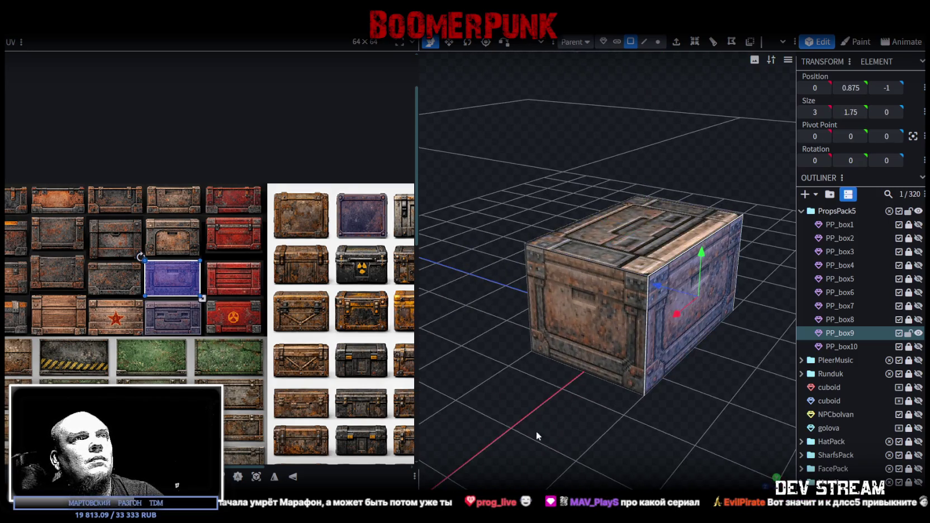
drag(541, 427, 605, 429)
mouse_move(547, 294)
mouse_down()
mouse_move(612, 416)
mouse_move(676, 423)
mouse_move(676, 253)
mouse_up()
click(666, 231)
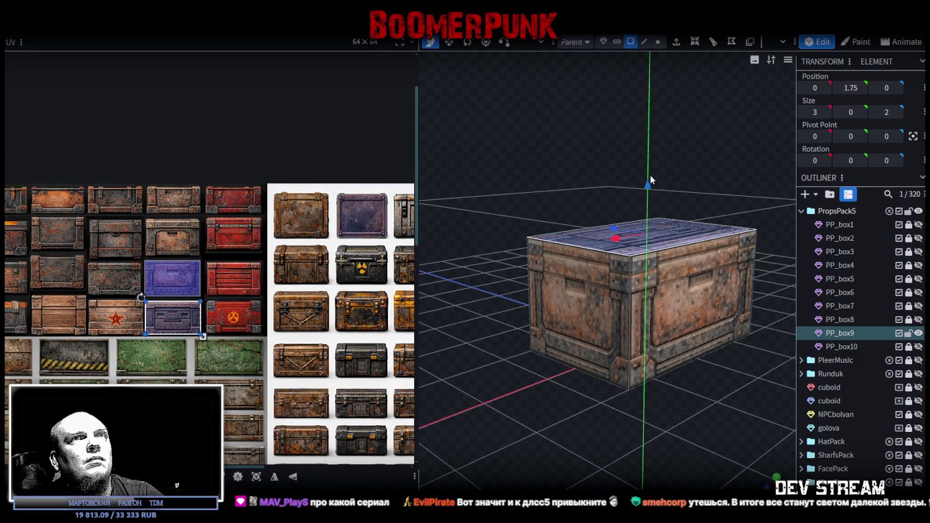
click(661, 252)
mouse_move(642, 363)
mouse_down()
mouse_move(618, 416)
mouse_move(696, 455)
mouse_move(753, 458)
mouse_move(671, 453)
mouse_up()
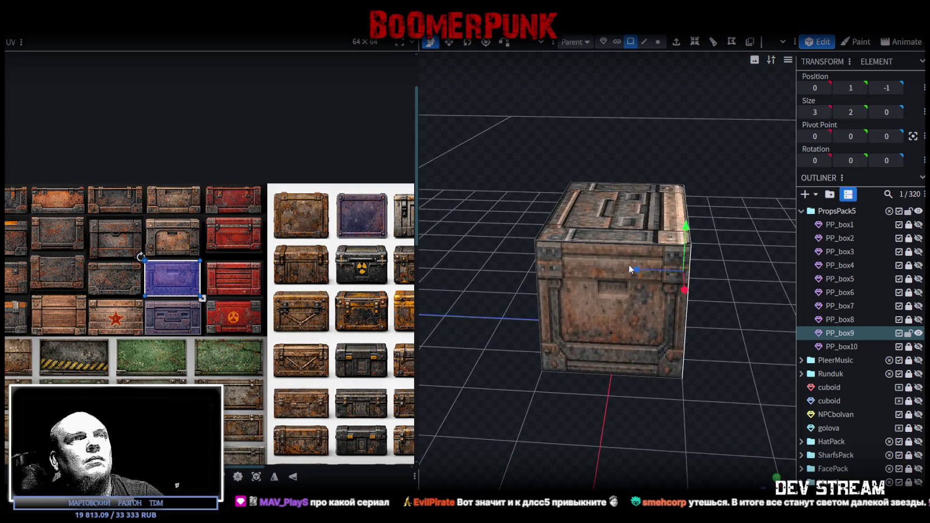
drag(543, 416, 558, 298)
click(506, 292)
drag(495, 306, 481, 316)
mouse_move(615, 391)
mouse_down()
mouse_move(661, 401)
mouse_move(586, 412)
mouse_move(561, 390)
mouse_move(529, 385)
mouse_move(487, 289)
mouse_up()
Step: Map all of PP_box9's faces onto the wooden-plank crate tile
key(ctrl+a)
drag(190, 283, 78, 323)
scroll(84, 316, up, 3)
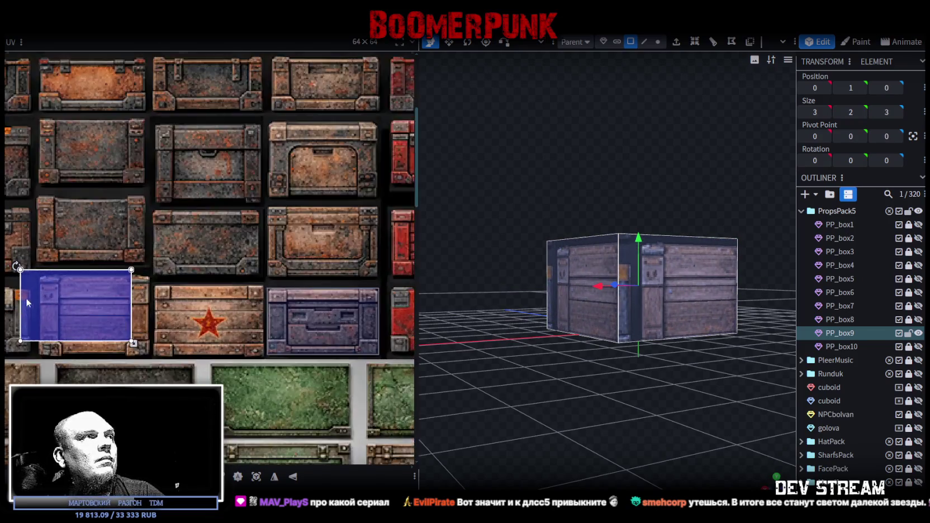
Step: Shift and resize PP_box9's UV rectangle to fit the wooden-plank tile
scroll(65, 267, up, 3)
drag(133, 302, 127, 289)
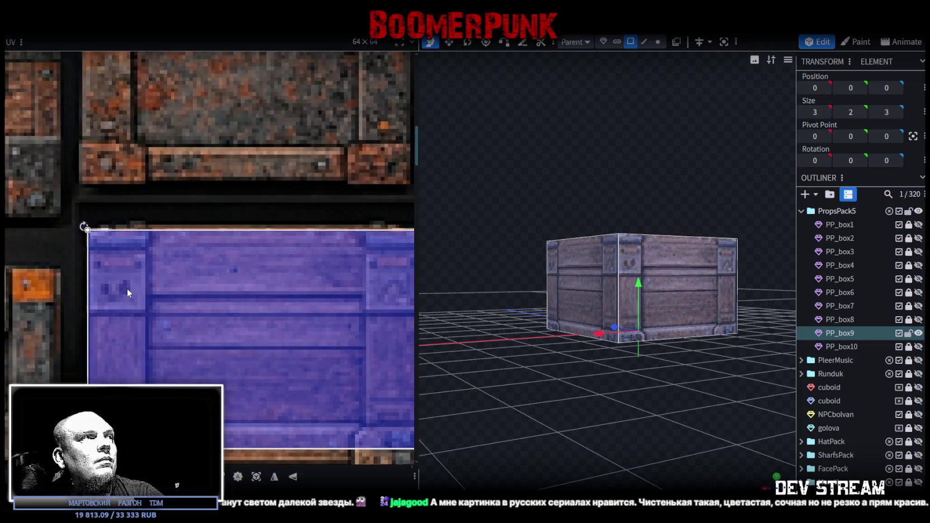
scroll(140, 307, down, 3)
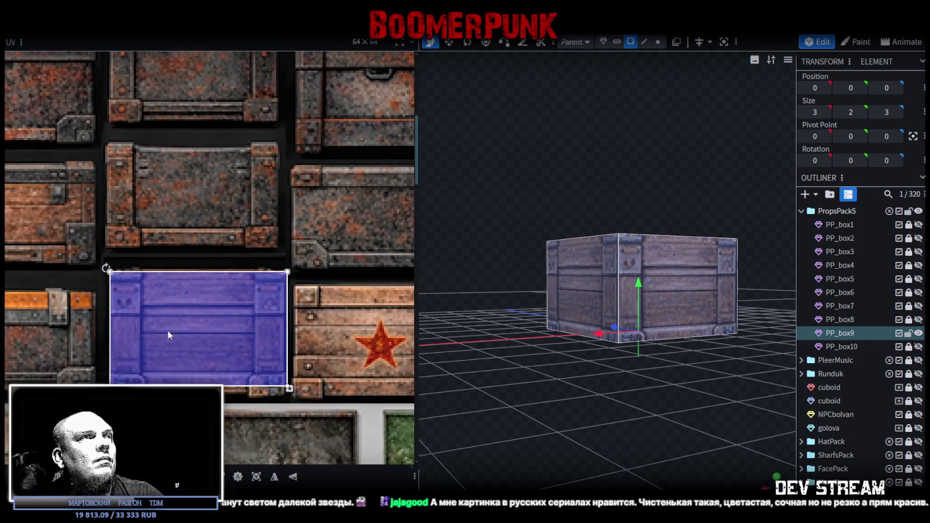
scroll(155, 311, up, 2)
scroll(201, 325, up, 1)
scroll(201, 325, up, 1)
drag(305, 375, 305, 398)
scroll(304, 398, down, 3)
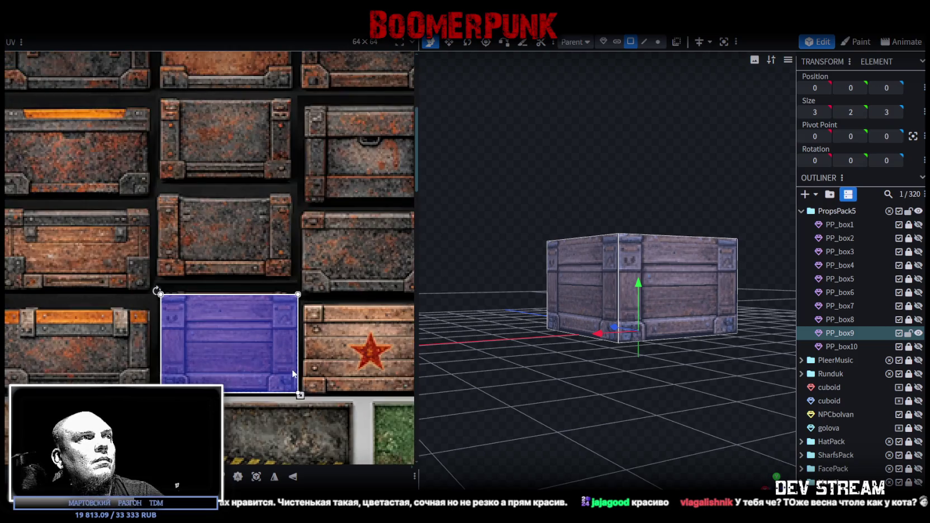
Step: Move PP_box9's bottom-face UV onto the purple metal crate-lid tile
middle_drag(252, 335, 196, 348)
drag(668, 434, 695, 316)
click(694, 316)
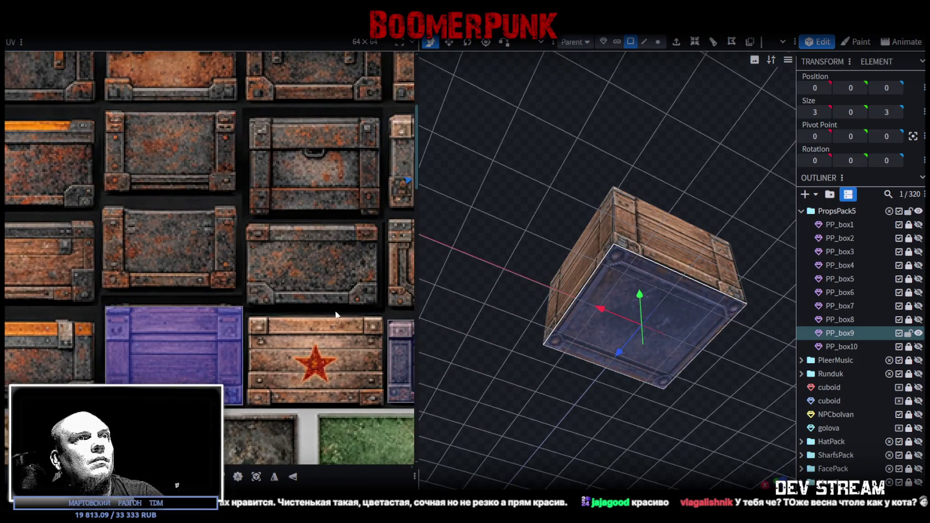
scroll(335, 313, down, 3)
scroll(293, 311, up, 1)
middle_drag(356, 263, 290, 292)
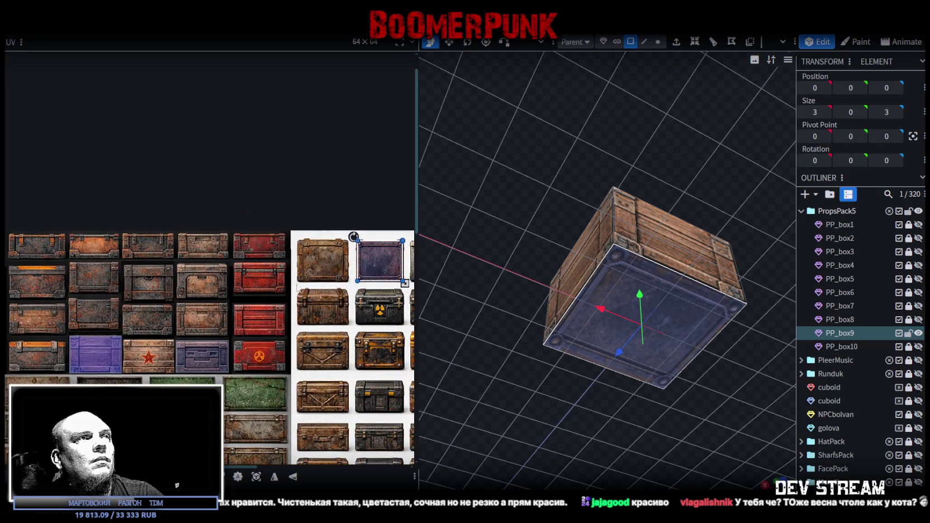
drag(365, 269, 80, 351)
Step: Reposition and resize the bottom face's UV to fit the lid panel
scroll(89, 303, up, 3)
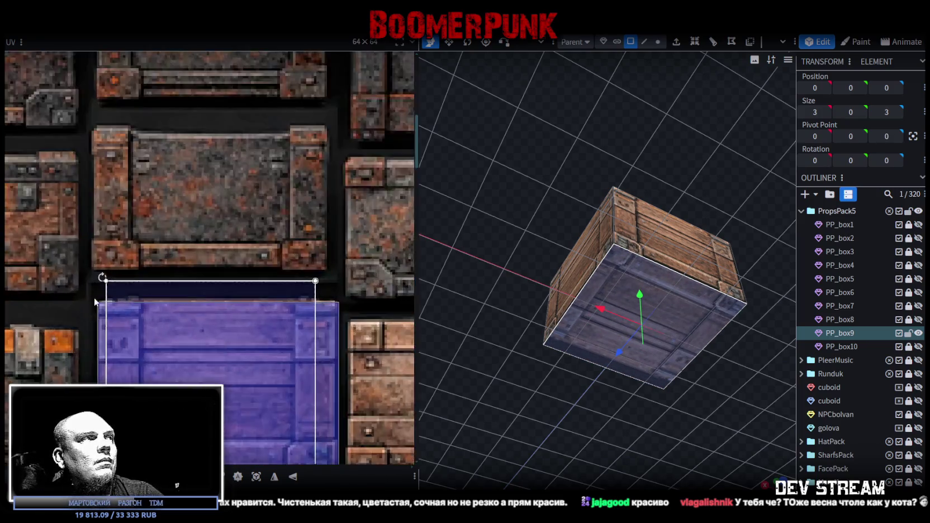
scroll(121, 279, up, 2)
scroll(121, 279, down, 2)
drag(122, 280, 73, 380)
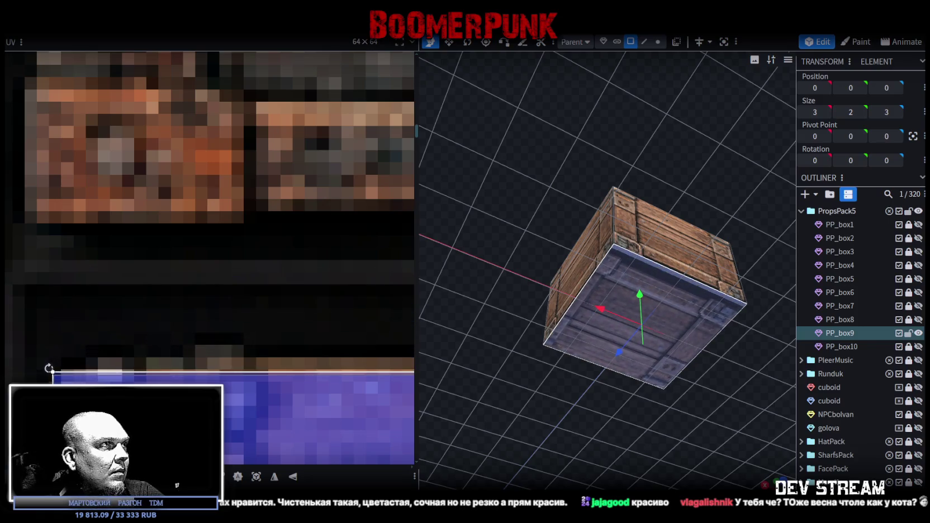
scroll(247, 422, down, 2)
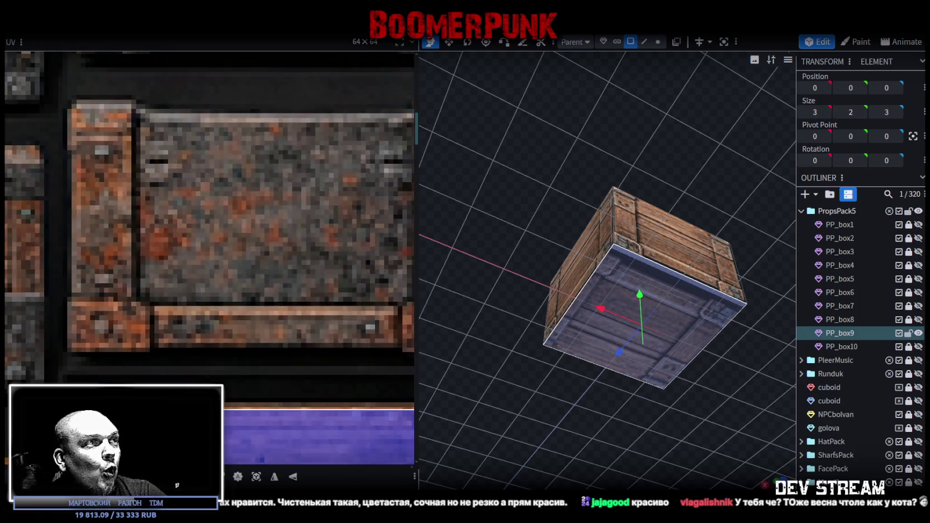
scroll(246, 422, down, 2)
drag(246, 422, 189, 303)
scroll(252, 346, down, 1)
scroll(270, 331, up, 3)
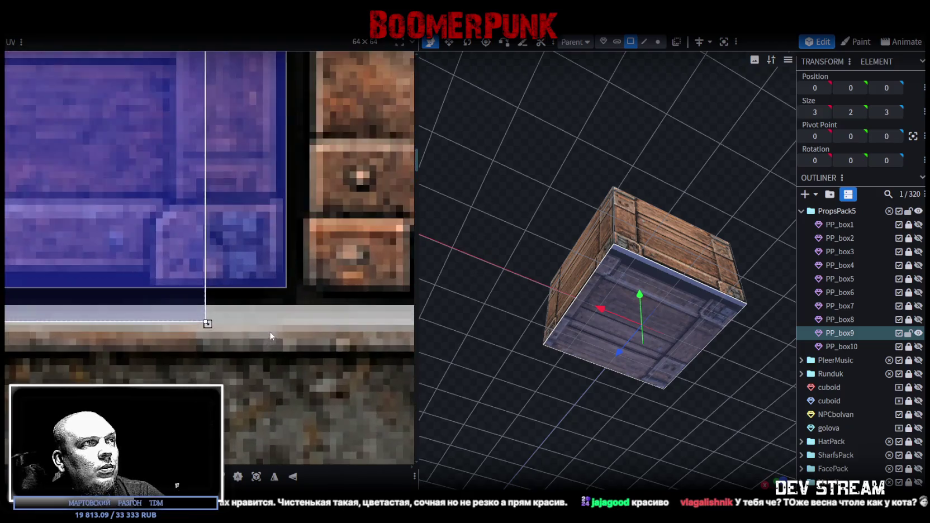
scroll(196, 313, up, 2)
drag(190, 306, 312, 258)
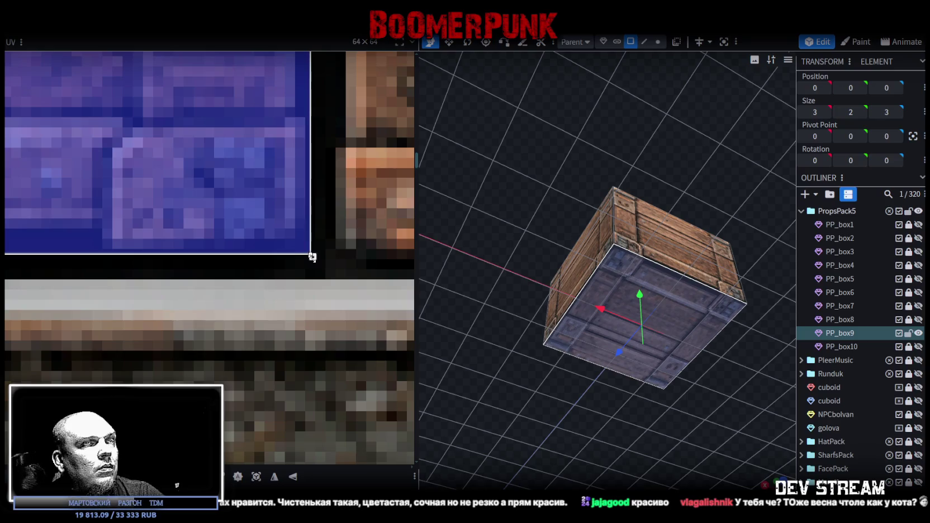
drag(621, 112, 623, 268)
click(624, 268)
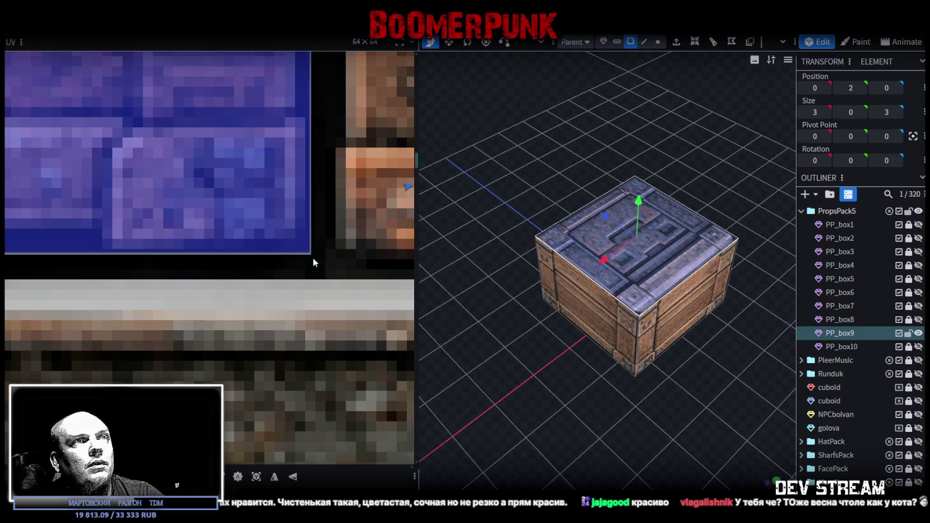
Step: Map PP_box9 onto the red-star crate tile, resizing the UV to fit
scroll(312, 257, down, 3)
scroll(312, 260, down, 3)
scroll(313, 263, down, 1)
scroll(313, 265, up, 1)
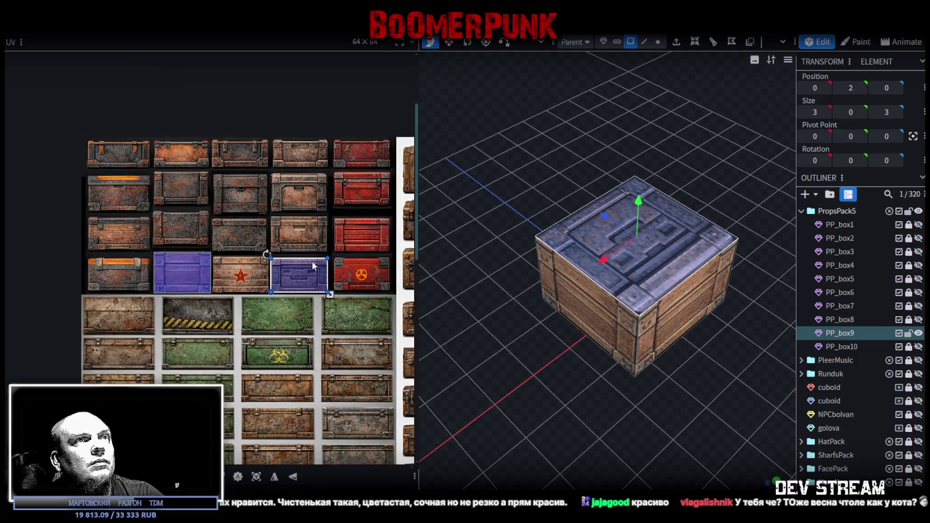
mouse_move(524, 389)
mouse_down()
mouse_move(570, 381)
mouse_move(500, 360)
mouse_move(535, 364)
mouse_up()
drag(300, 283, 237, 283)
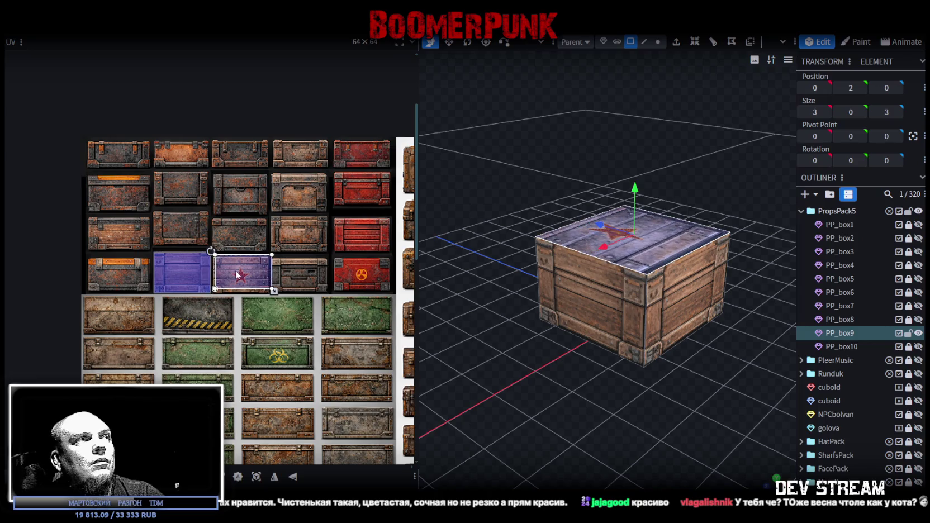
scroll(207, 274, up, 3)
scroll(207, 274, up, 2)
click(197, 288)
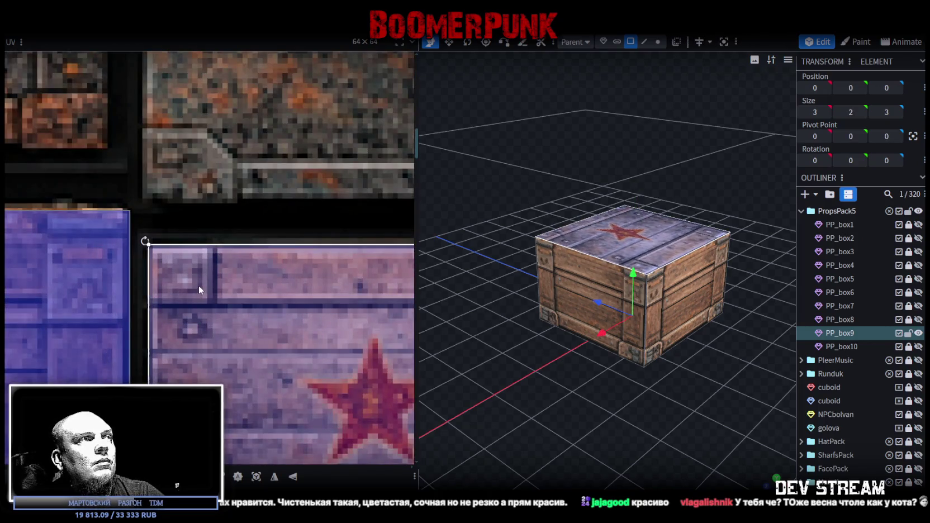
scroll(224, 296, down, 6)
middle_drag(250, 309, 184, 265)
scroll(218, 274, up, 3)
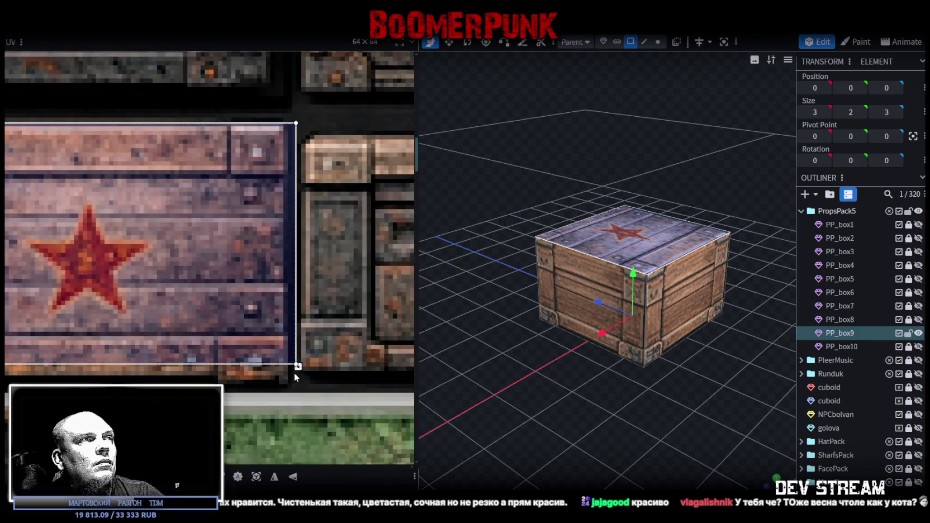
drag(297, 367, 291, 385)
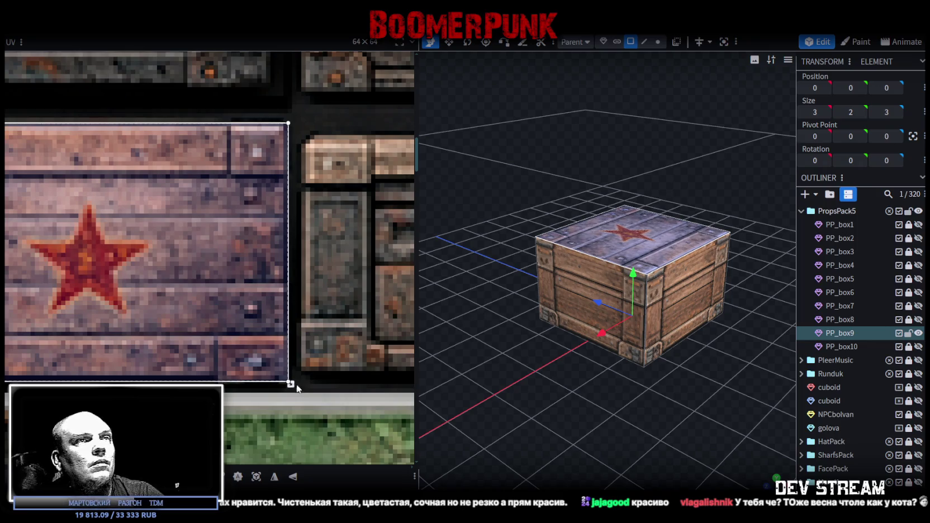
Step: Select PP_box9's front face and switch to resizing, then clear the selection
drag(610, 336, 525, 274)
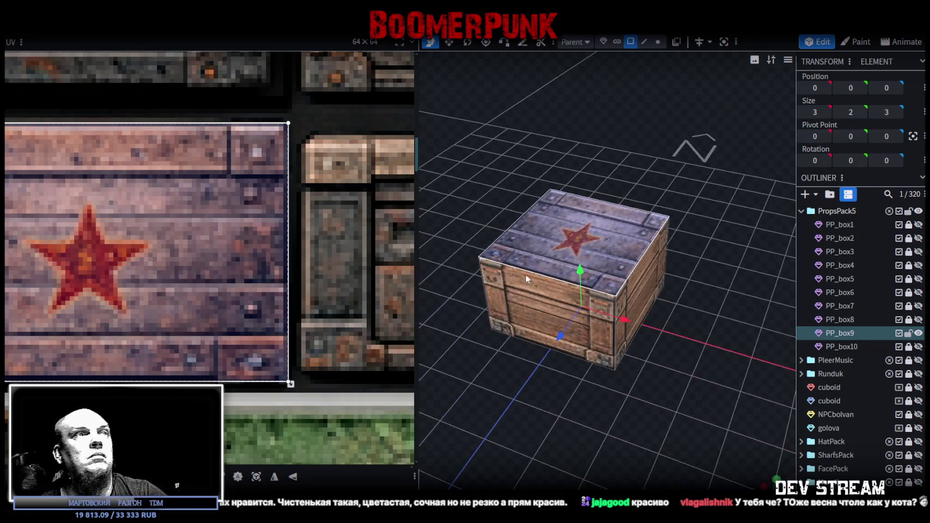
click(526, 274)
drag(693, 391, 672, 372)
key(s)
mouse_move(670, 308)
mouse_down()
mouse_move(666, 416)
mouse_move(647, 269)
mouse_move(642, 274)
mouse_up()
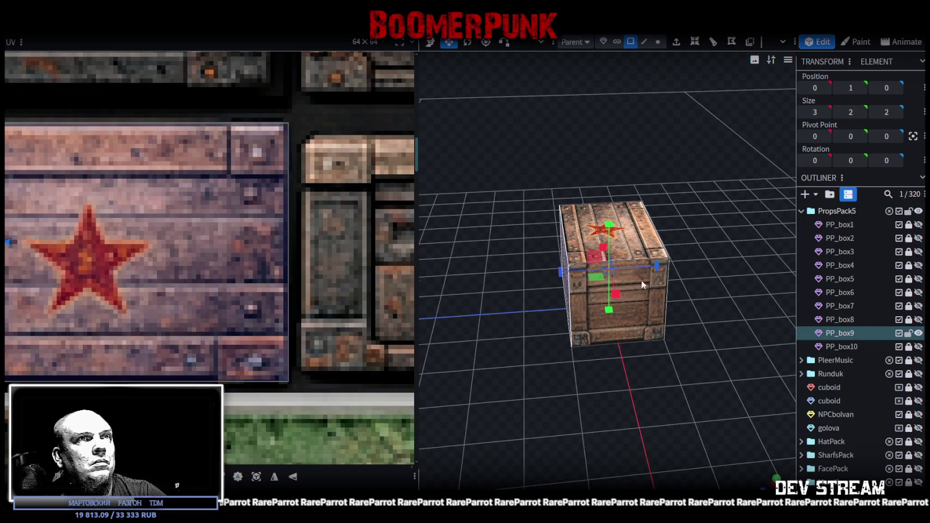
scroll(837, 428, down, 3)
click(547, 427)
mouse_move(547, 427)
mouse_down()
mouse_move(663, 403)
mouse_move(562, 426)
mouse_up()
Step: Lower PP_box9's top from height 2 to 1.5, then hide PP_box9
click(600, 238)
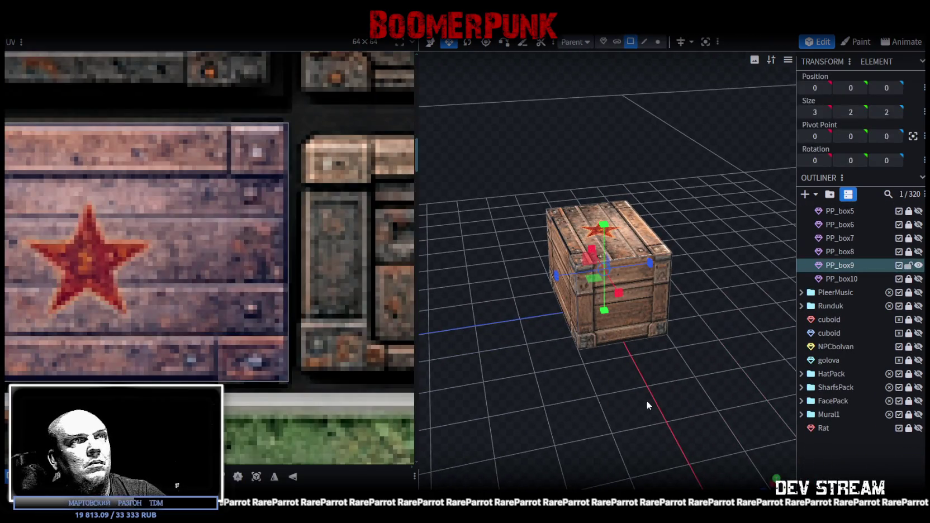
drag(710, 411, 665, 371)
key(v)
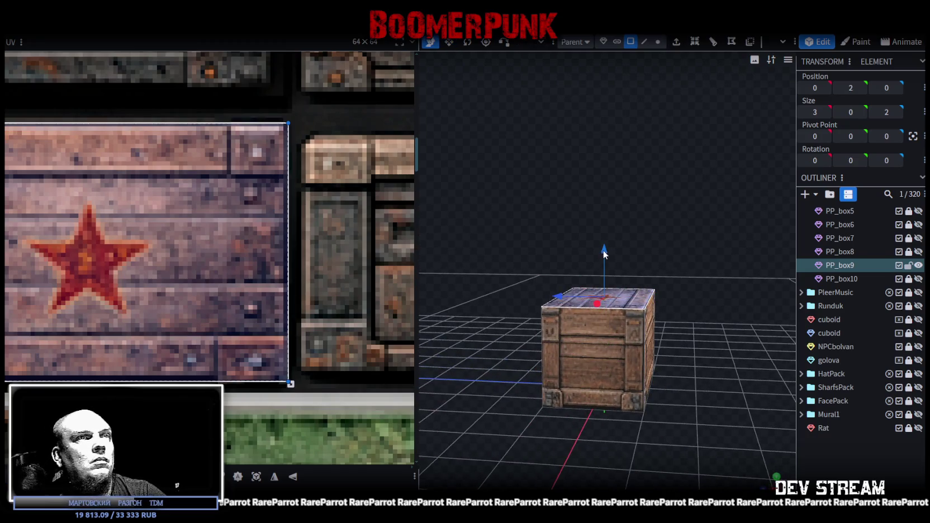
drag(605, 265, 606, 282)
mouse_move(672, 270)
mouse_down()
mouse_move(572, 273)
mouse_move(722, 323)
mouse_move(549, 342)
mouse_up()
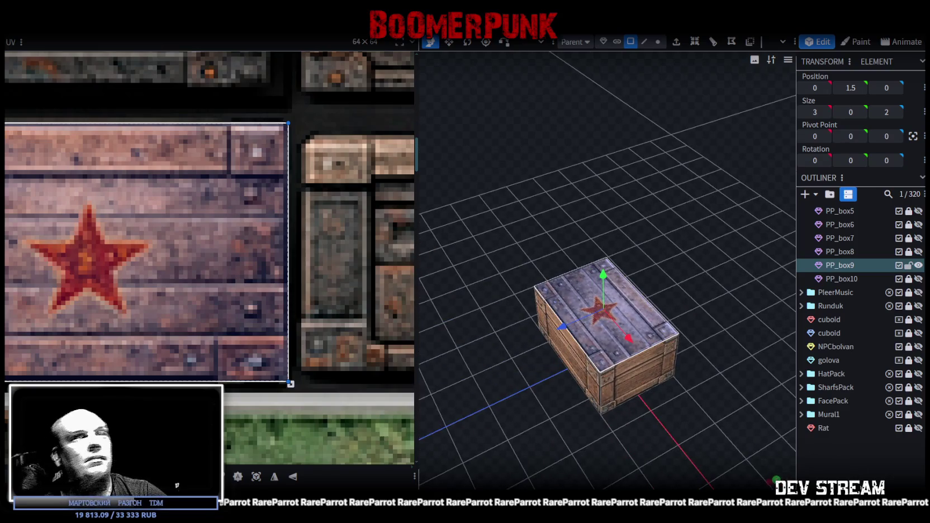
click(549, 342)
mouse_move(680, 347)
mouse_down()
mouse_move(644, 286)
mouse_move(592, 316)
mouse_move(789, 330)
mouse_move(646, 335)
mouse_up()
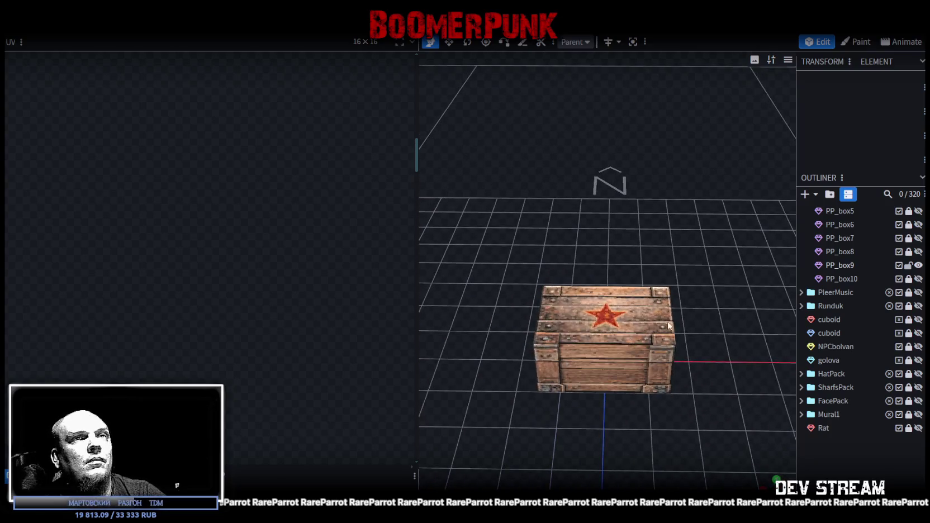
click(918, 266)
Step: Show and select PP_box10, and map its top face onto the red radiation crate tile
click(918, 278)
click(830, 282)
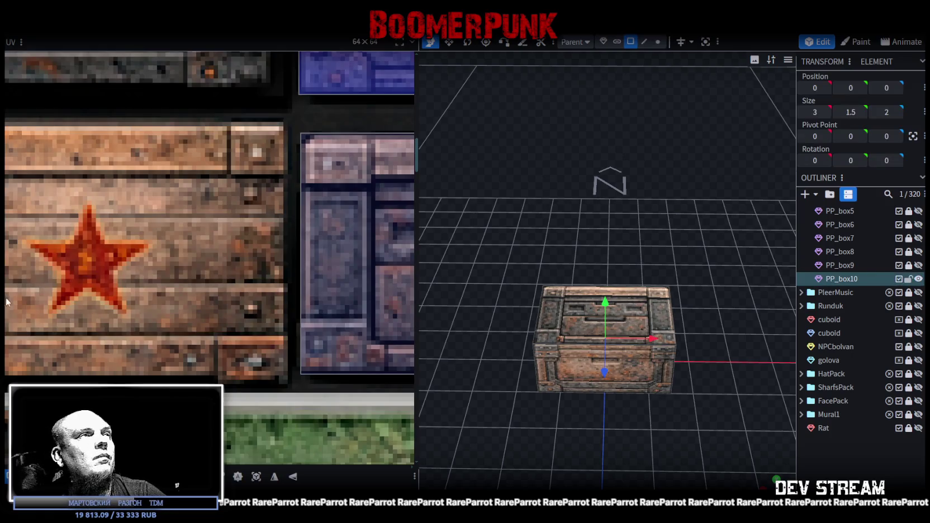
scroll(7, 302, down, 5)
middle_drag(157, 274, 246, 307)
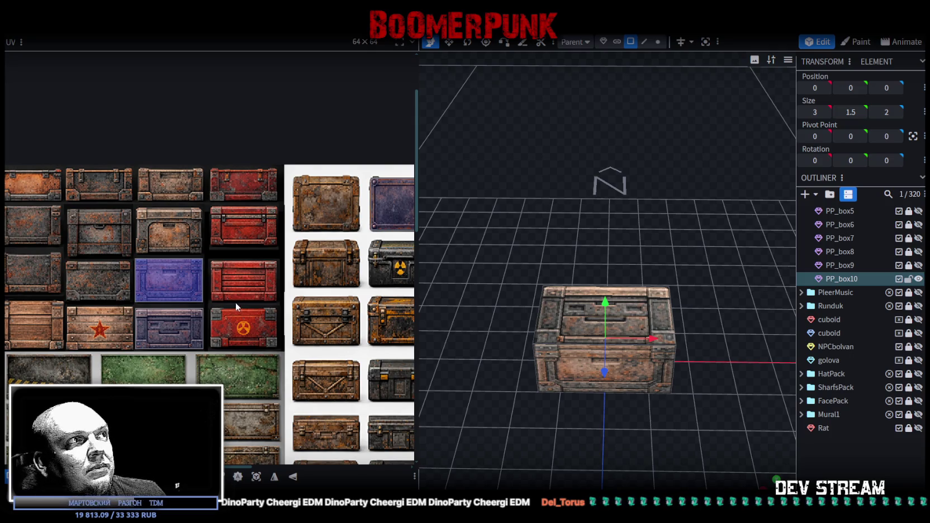
scroll(203, 208, down, 2)
mouse_move(502, 285)
mouse_down()
mouse_move(526, 221)
mouse_move(565, 316)
mouse_up()
click(564, 316)
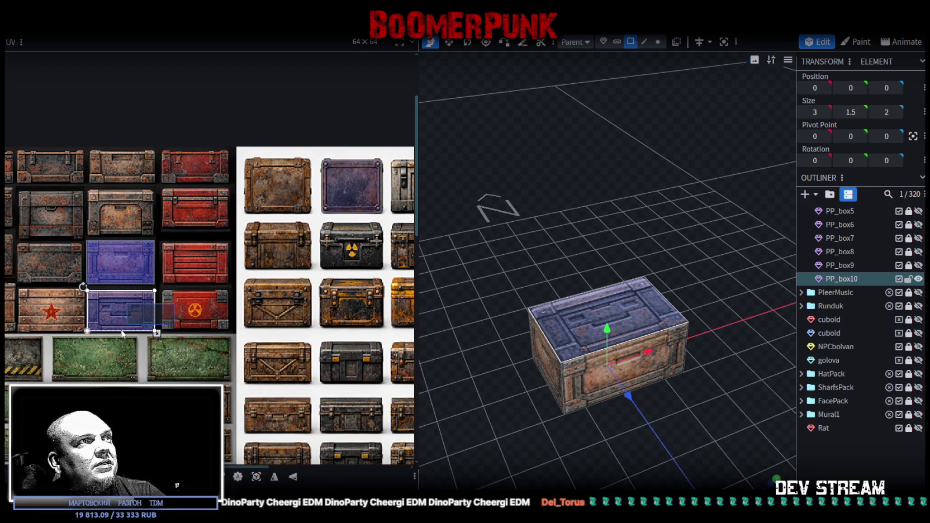
mouse_move(109, 318)
mouse_down()
mouse_move(182, 297)
mouse_move(181, 262)
mouse_up()
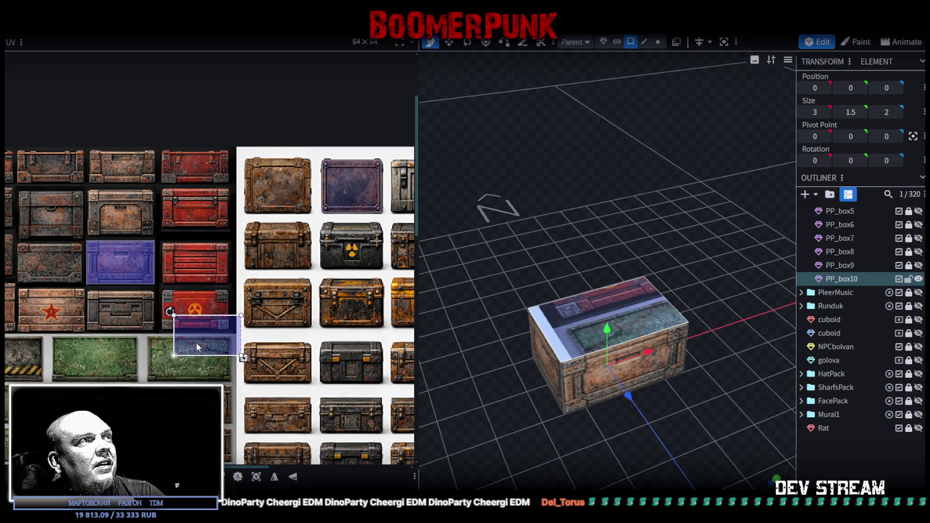
mouse_move(182, 262)
mouse_down()
mouse_move(185, 275)
mouse_move(163, 260)
mouse_up()
Step: Shift the top face's UV down slightly and shrink it to fit the panel
scroll(155, 262, up, 5)
scroll(163, 260, up, 2)
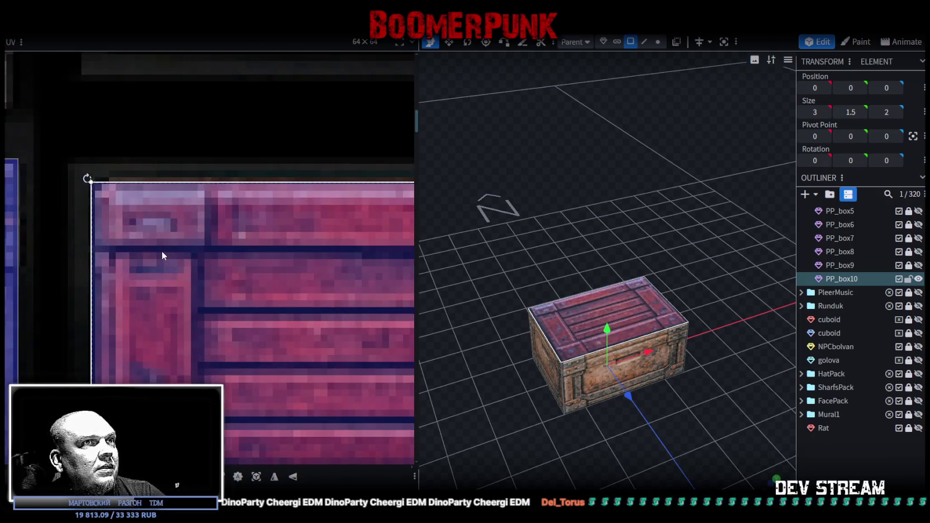
drag(151, 237, 151, 241)
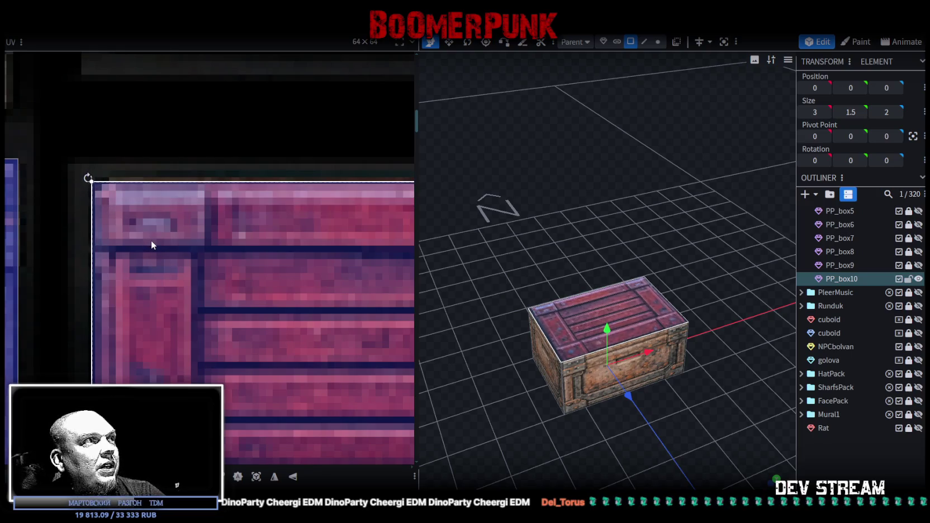
scroll(151, 241, down, 2)
scroll(239, 274, down, 2)
scroll(284, 336, up, 3)
scroll(284, 334, up, 3)
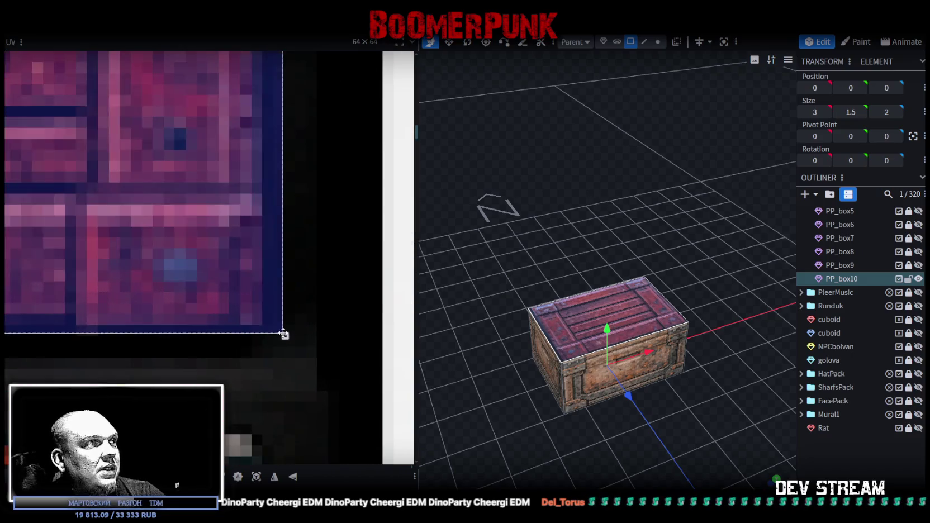
drag(286, 335, 268, 330)
Step: Map all of PP_box10's faces onto the red crate front tile, trimming the UV corner to fit
scroll(185, 269, down, 3)
mouse_move(441, 363)
mouse_down()
mouse_move(488, 394)
mouse_move(559, 366)
mouse_move(487, 338)
mouse_move(487, 361)
mouse_up()
click(558, 390)
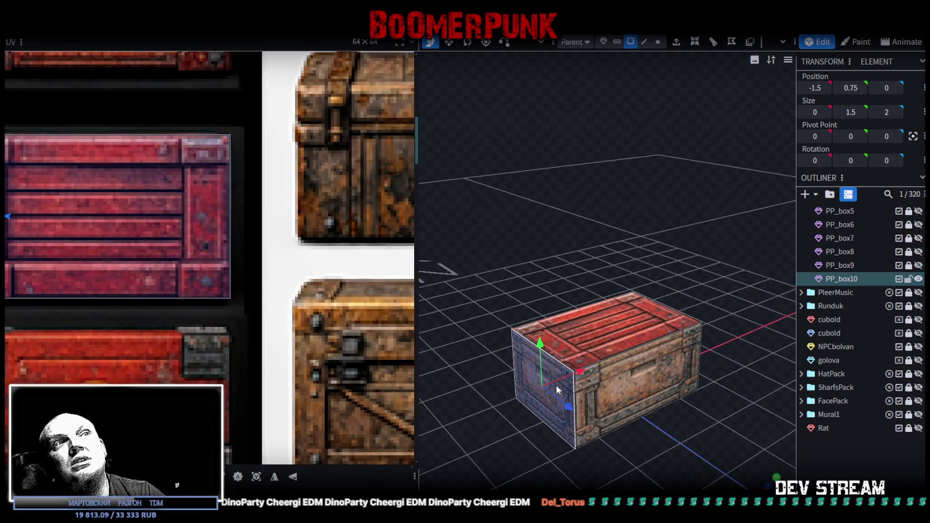
scroll(37, 241, down, 3)
scroll(34, 224, down, 3)
middle_drag(33, 224, 198, 263)
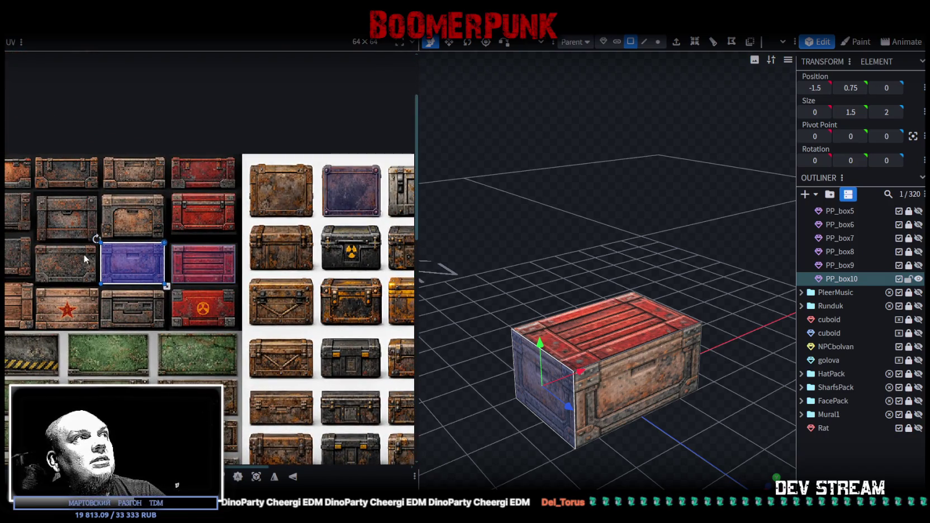
key(ctrl+a)
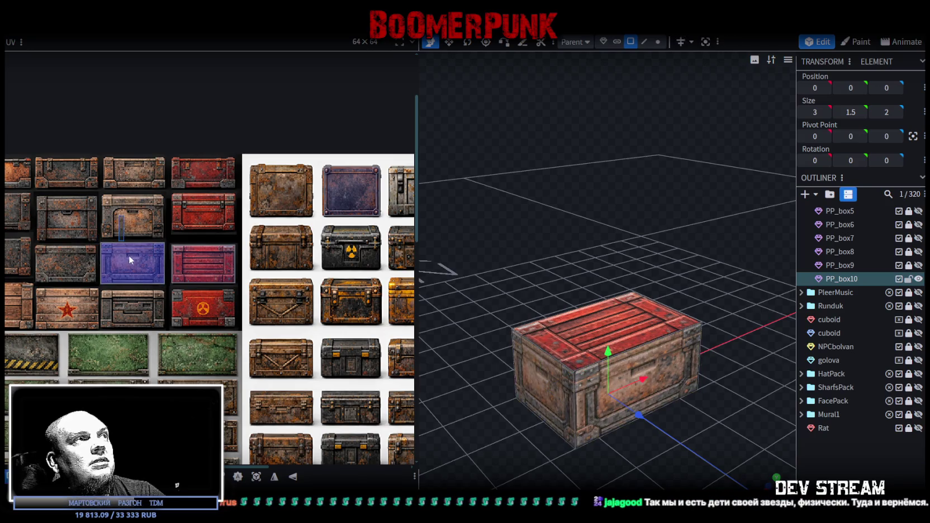
drag(134, 263, 209, 188)
scroll(172, 186, up, 3)
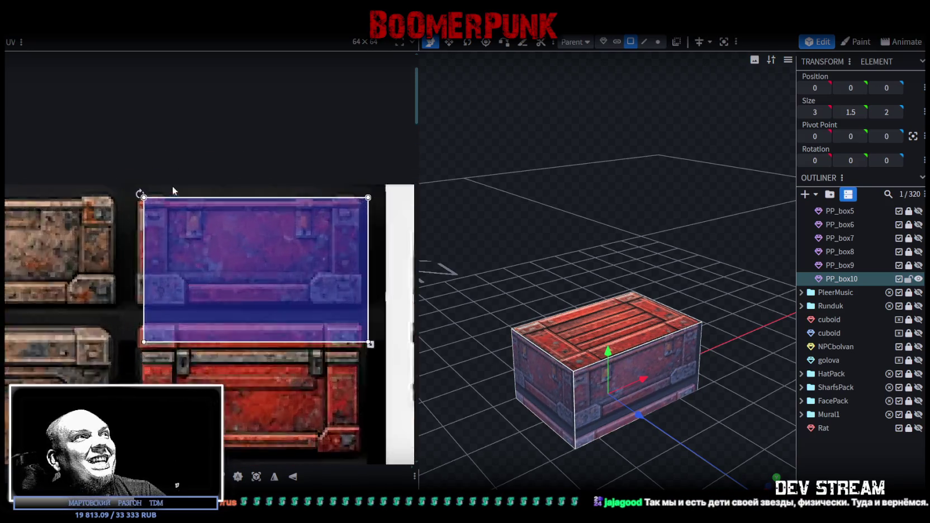
scroll(135, 230, up, 2)
mouse_move(136, 230)
mouse_down()
mouse_move(126, 259)
mouse_move(117, 237)
mouse_up()
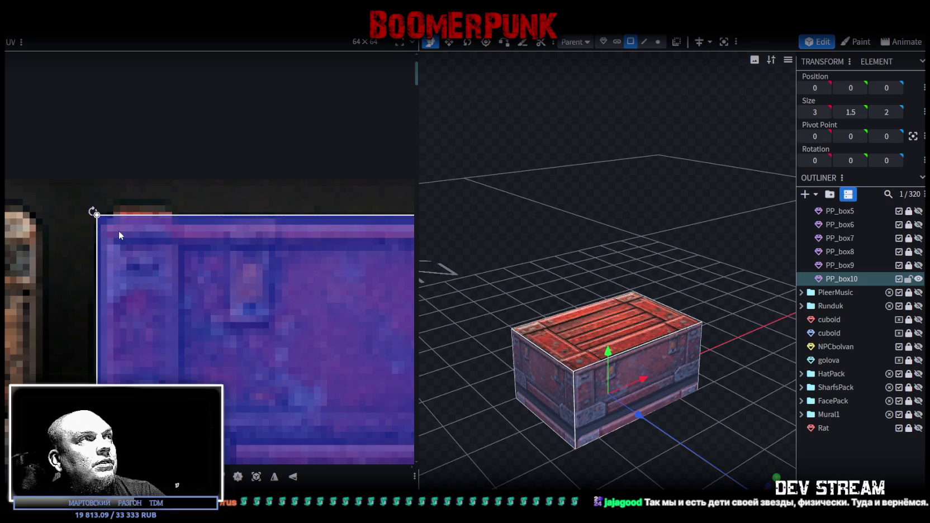
scroll(160, 259, down, 4)
scroll(296, 360, up, 4)
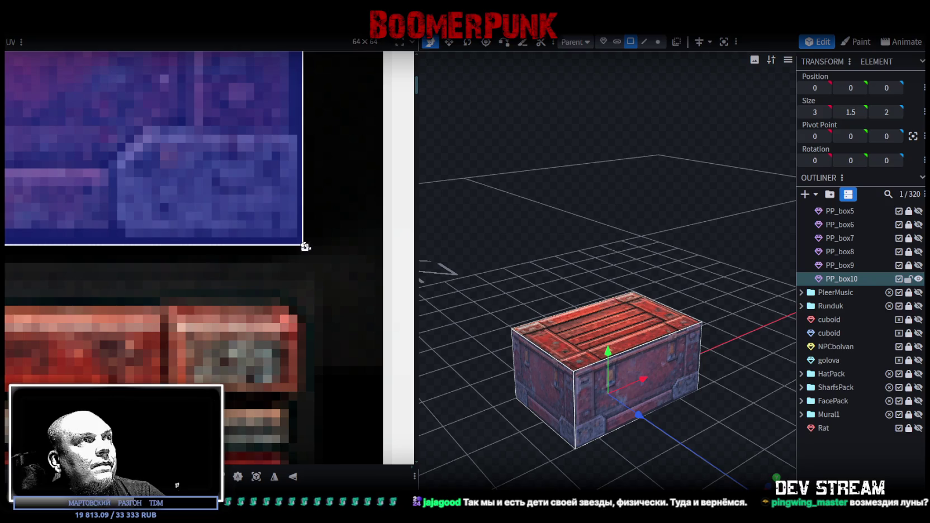
drag(305, 247, 304, 244)
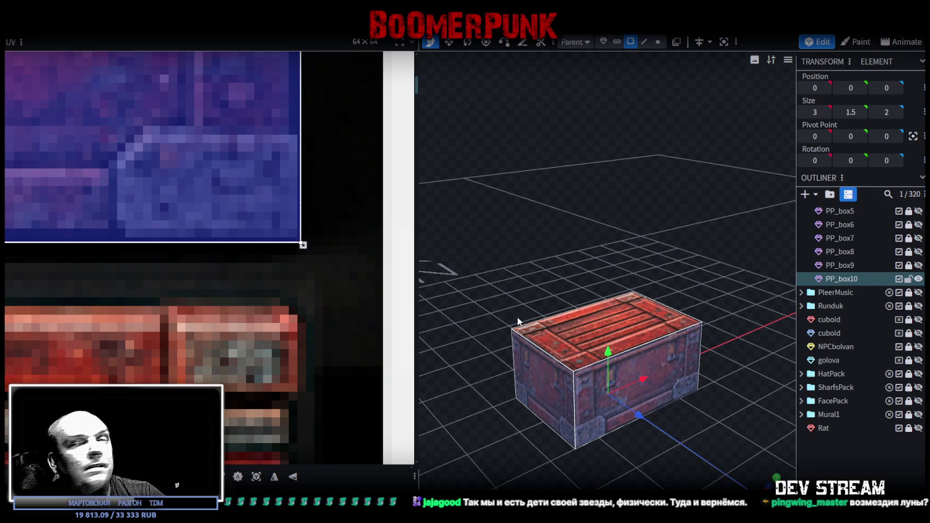
Step: Lower PP_box10's top face to make the crate shorter
click(595, 321)
drag(673, 298, 683, 245)
drag(605, 282, 602, 304)
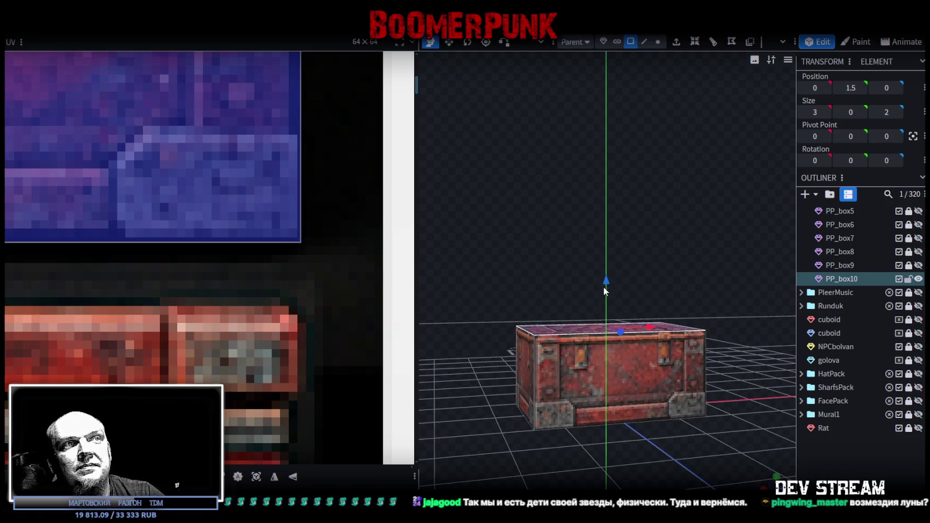
mouse_move(537, 280)
mouse_down()
mouse_move(584, 318)
mouse_move(739, 276)
mouse_move(618, 288)
mouse_up()
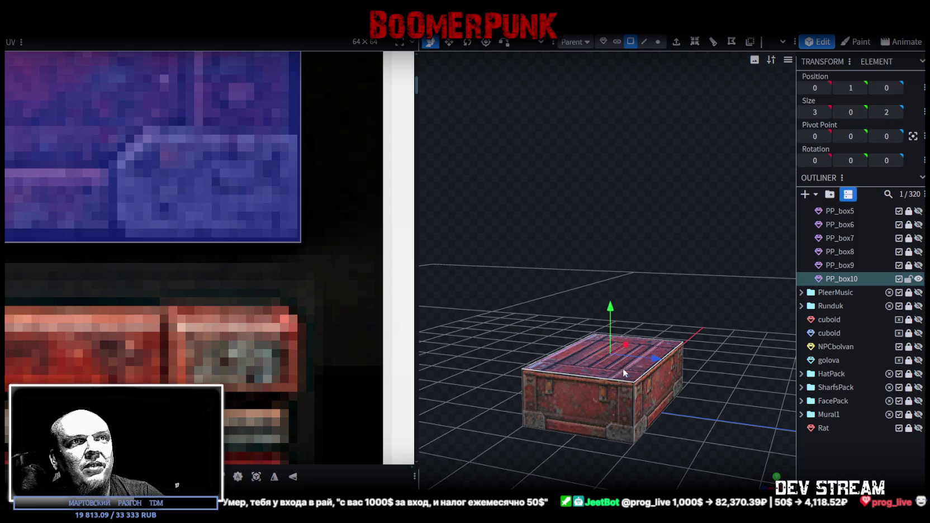
scroll(196, 334, down, 3)
Step: Zoom out the UV editor, select another PP_box10 face and nudge it with the Down arrow
scroll(190, 338, down, 3)
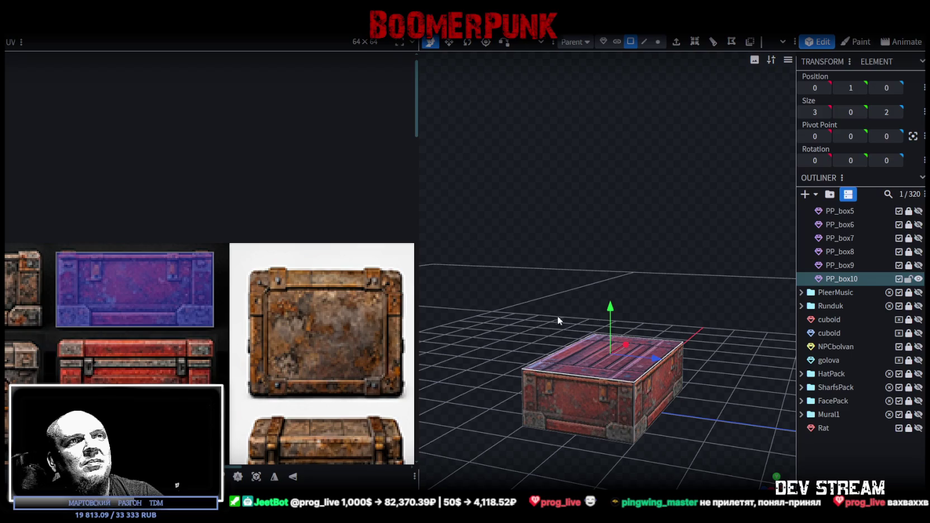
scroll(214, 318, down, 1)
scroll(214, 318, down, 1)
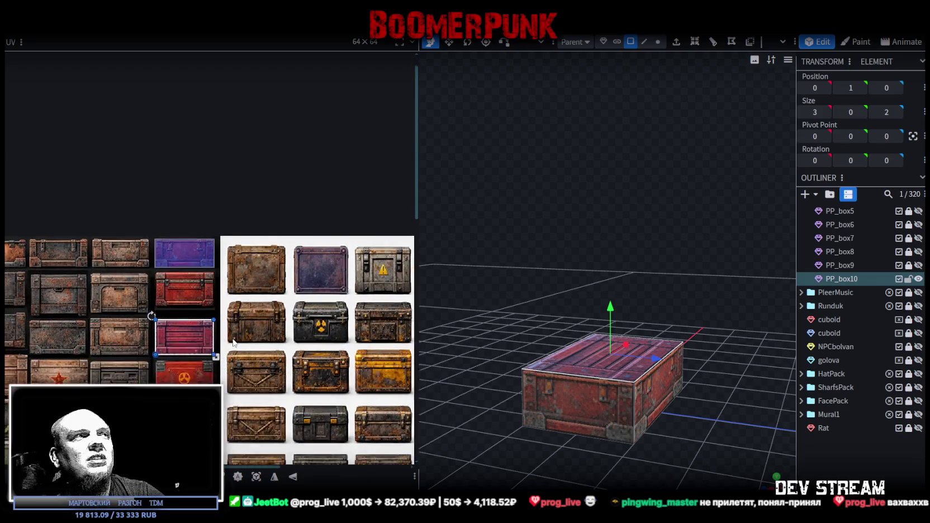
scroll(214, 318, down, 1)
mouse_move(533, 351)
mouse_down()
mouse_move(489, 345)
mouse_move(486, 325)
mouse_move(617, 438)
mouse_up()
click(652, 407)
mouse_move(722, 353)
mouse_down()
mouse_move(630, 323)
mouse_move(483, 315)
mouse_move(571, 432)
mouse_up()
key(Down)
key(Down)
scroll(302, 330, down, 2)
drag(553, 329, 650, 341)
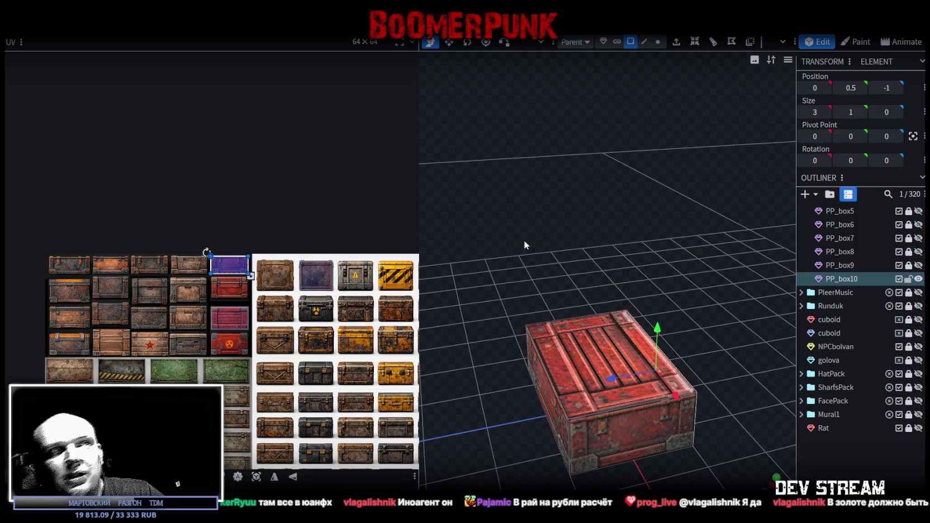
Step: Duplicate the crate as PP_box11 and raise its top face to make it taller
mouse_move(514, 149)
mouse_down()
mouse_move(492, 196)
mouse_move(537, 283)
mouse_up()
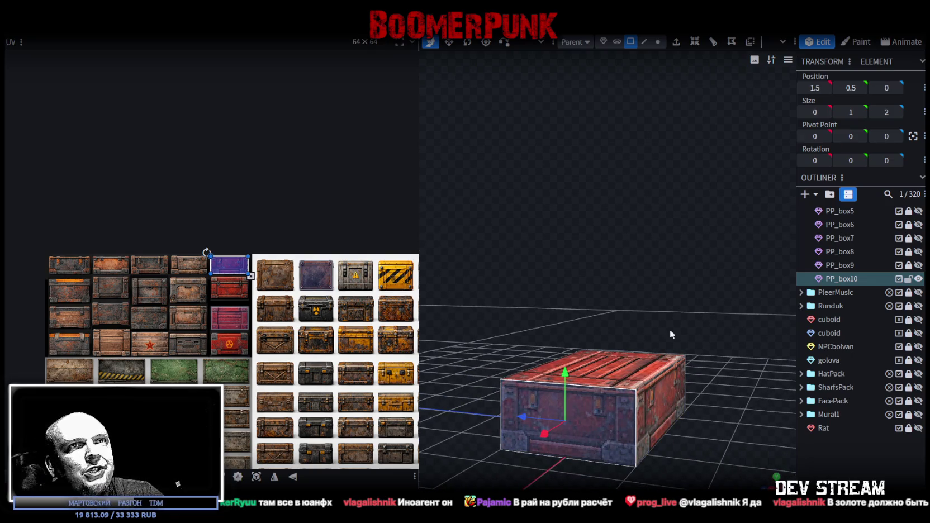
key(ctrl+d)
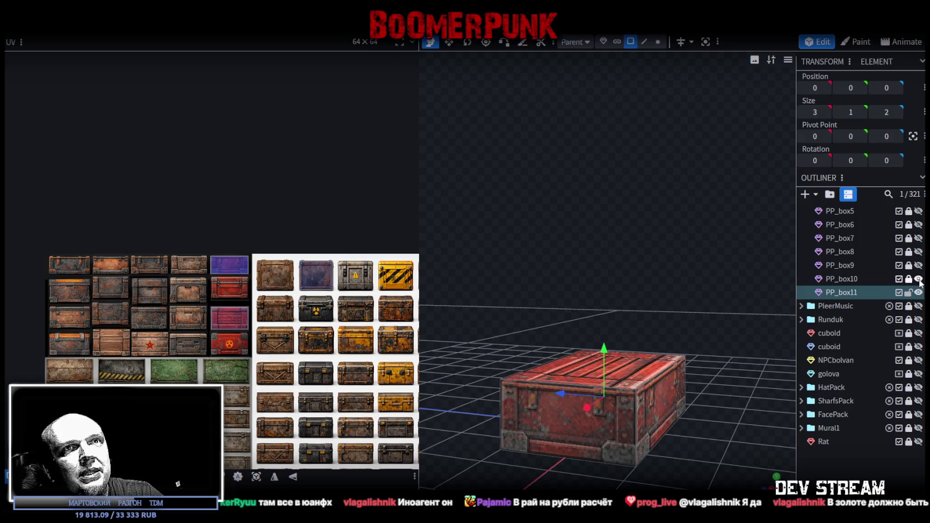
click(547, 426)
drag(600, 310, 562, 300)
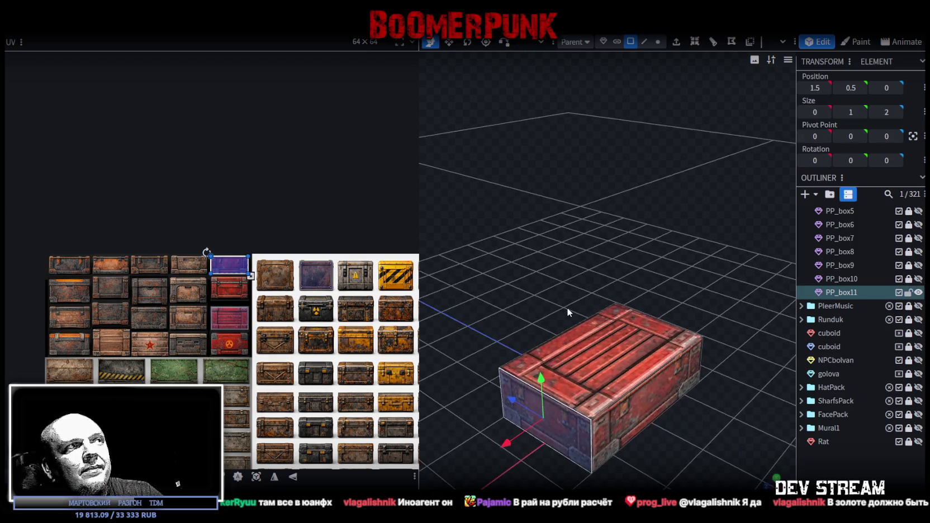
click(629, 345)
mouse_move(635, 368)
mouse_down()
mouse_move(672, 267)
mouse_move(648, 287)
mouse_up()
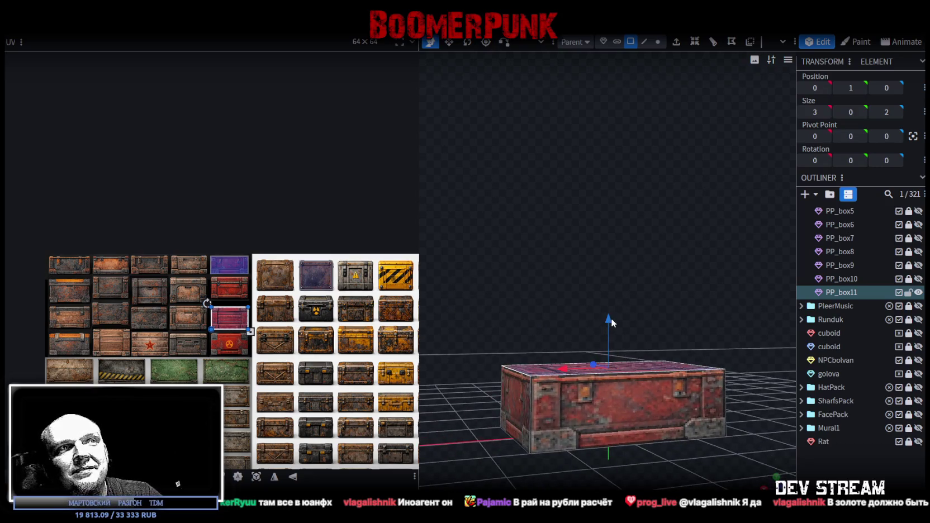
drag(609, 319, 607, 273)
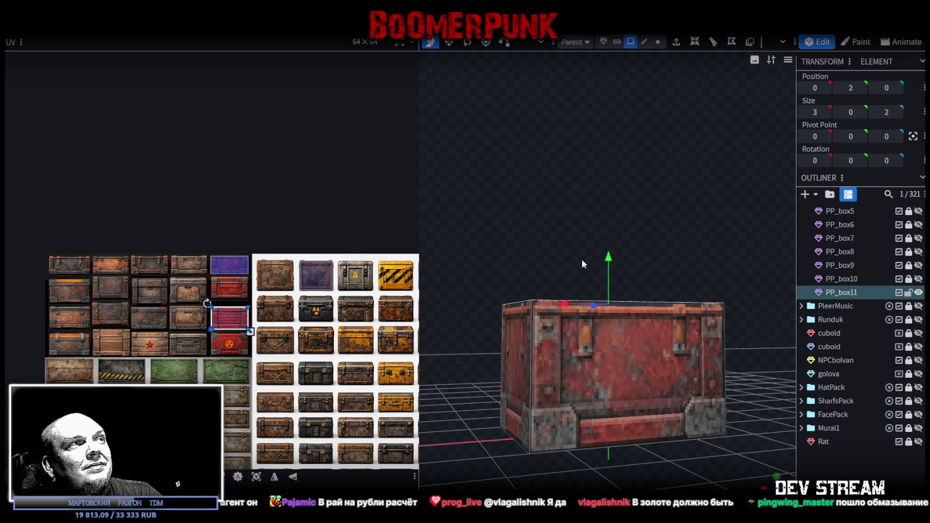
mouse_move(622, 253)
mouse_down()
mouse_move(636, 250)
mouse_move(649, 264)
mouse_move(608, 283)
mouse_up()
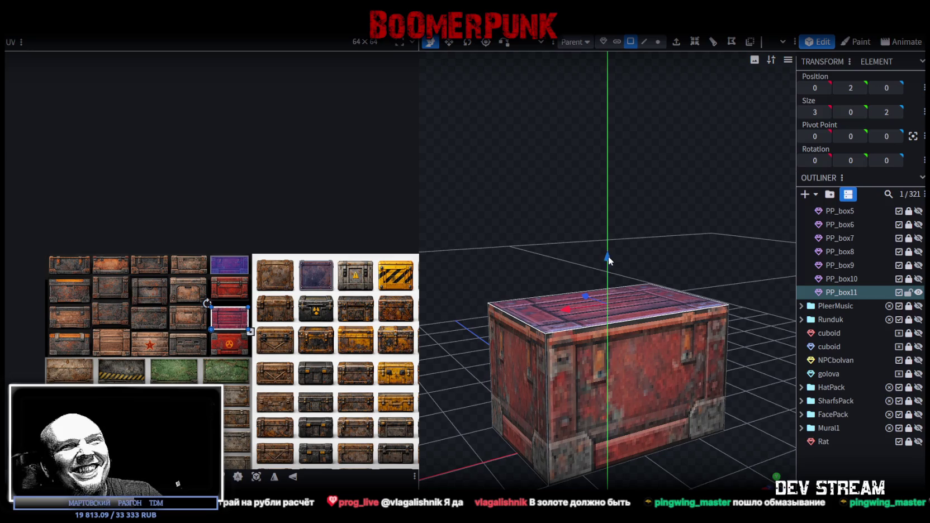
click(626, 424)
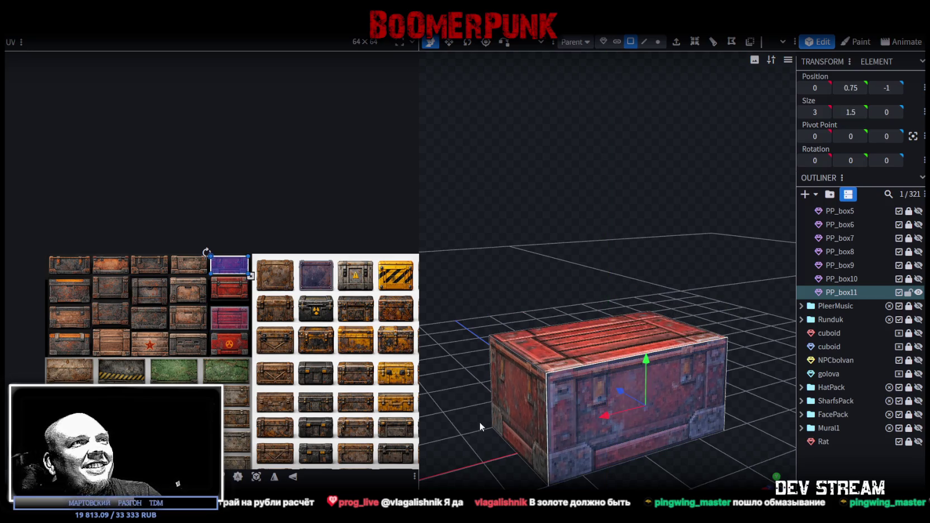
drag(483, 422, 447, 426)
Step: Move PP_box11's side UV onto the red crate panel and stretch it down to cover it
key(ctrl+a)
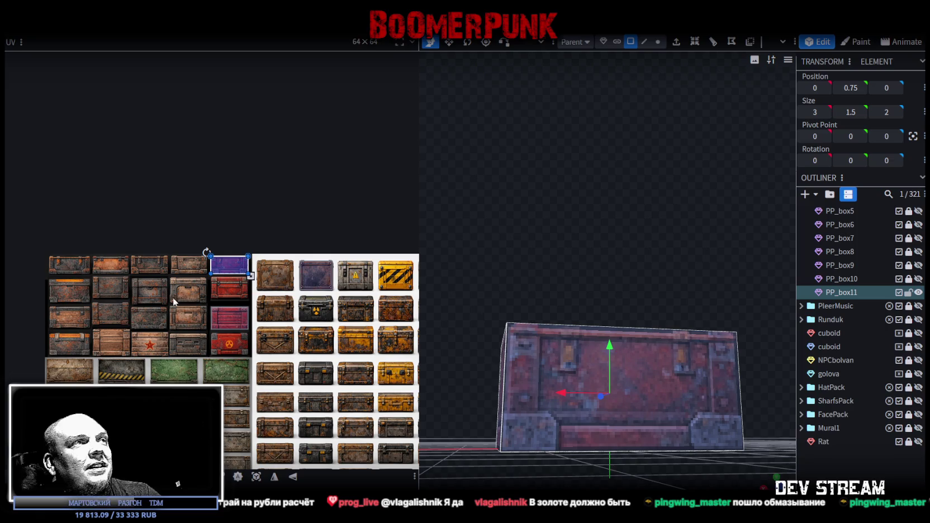
scroll(231, 293, up, 2)
mouse_move(221, 205)
mouse_down()
mouse_move(213, 241)
mouse_move(199, 237)
mouse_up()
scroll(213, 240, up, 3)
scroll(196, 228, up, 2)
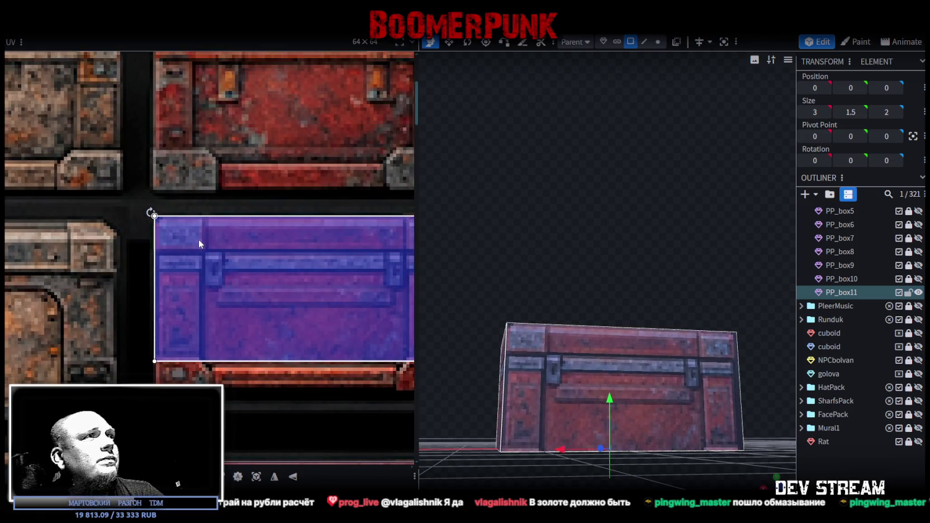
scroll(197, 238, up, 2)
drag(188, 238, 179, 238)
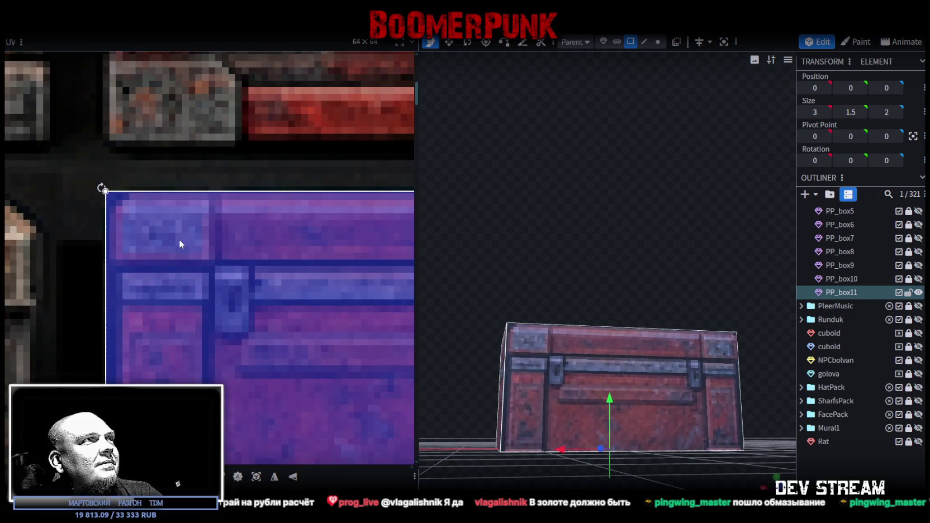
scroll(201, 255, down, 2)
scroll(324, 302, up, 3)
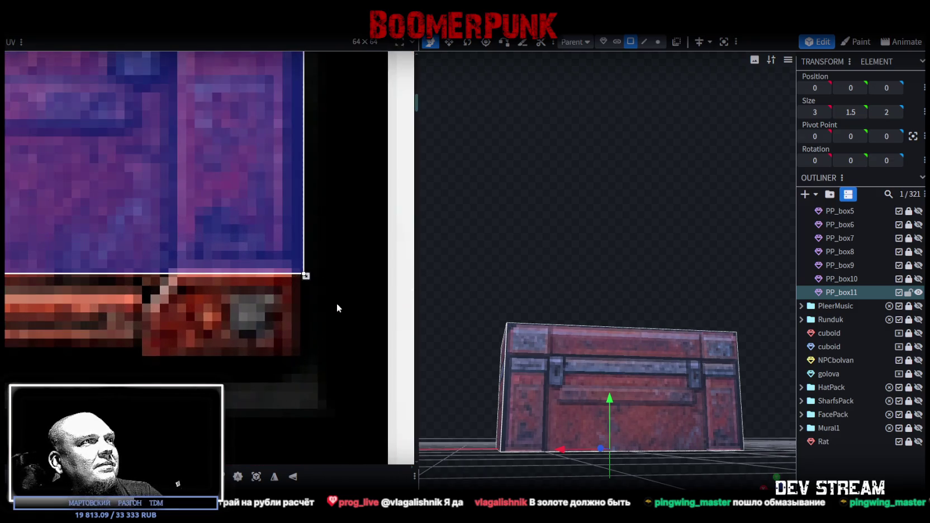
drag(305, 276, 306, 381)
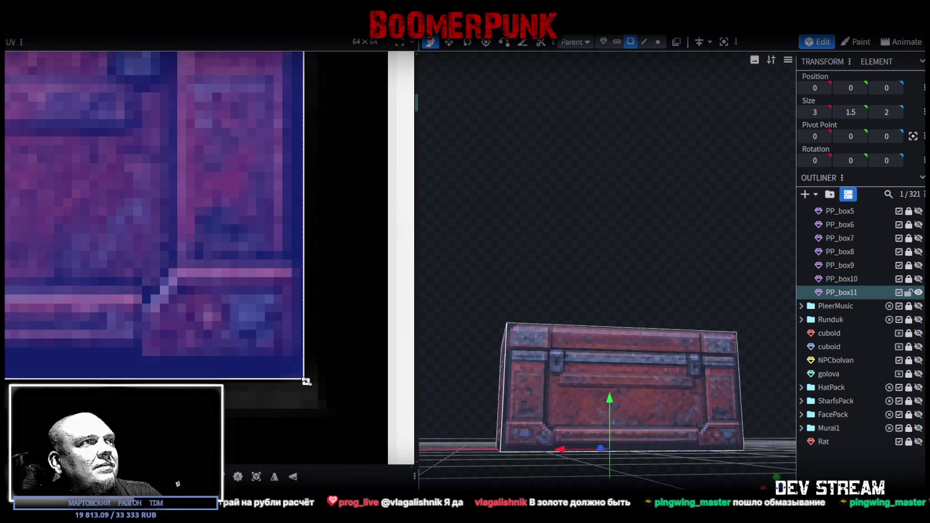
Step: Select the crate's flat lid, view it from a low side angle, and duplicate it
mouse_move(506, 259)
mouse_down()
mouse_move(528, 195)
mouse_move(646, 389)
mouse_up()
click(545, 372)
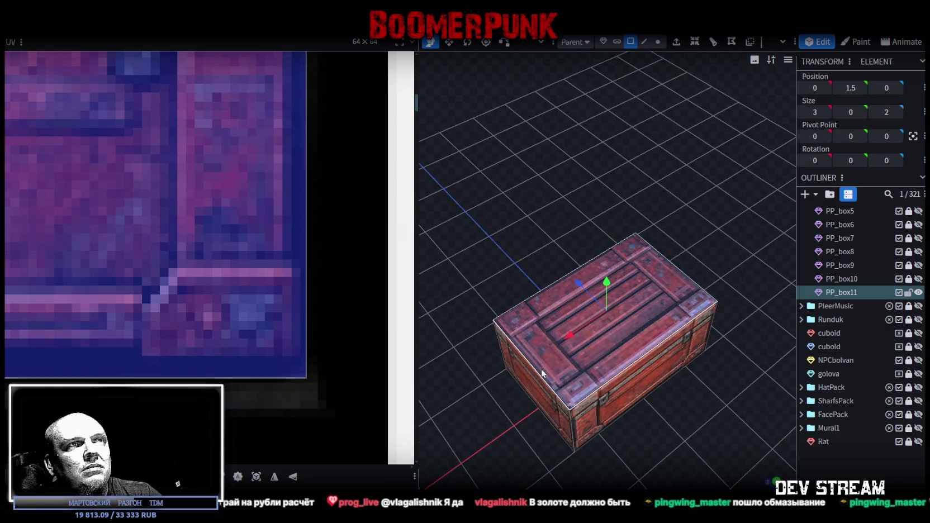
scroll(219, 302, down, 3)
scroll(234, 310, down, 2)
scroll(263, 324, down, 2)
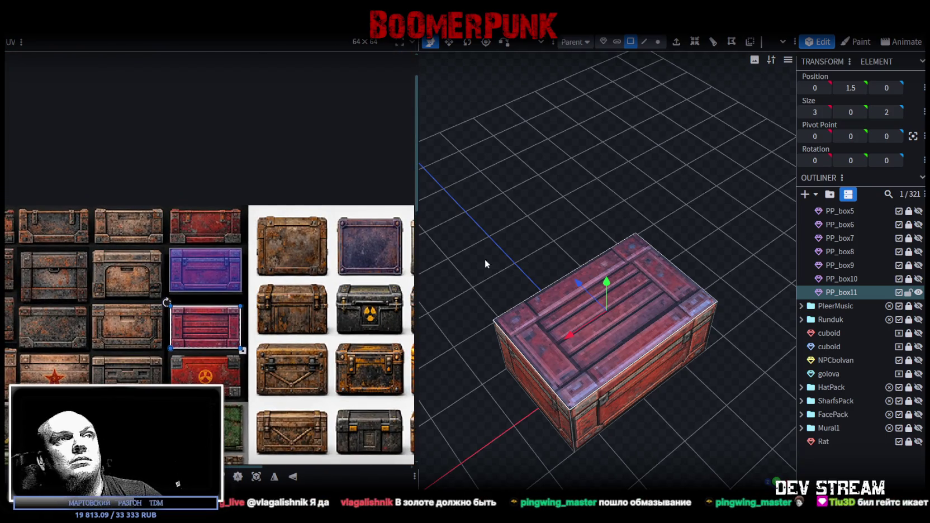
mouse_move(667, 449)
mouse_down()
mouse_move(669, 373)
mouse_move(696, 312)
mouse_move(680, 383)
mouse_move(708, 412)
mouse_move(721, 406)
mouse_up()
key(ctrl+d)
Step: Select the PP_box12 copy and undo its changes to restore a full-height box
click(918, 293)
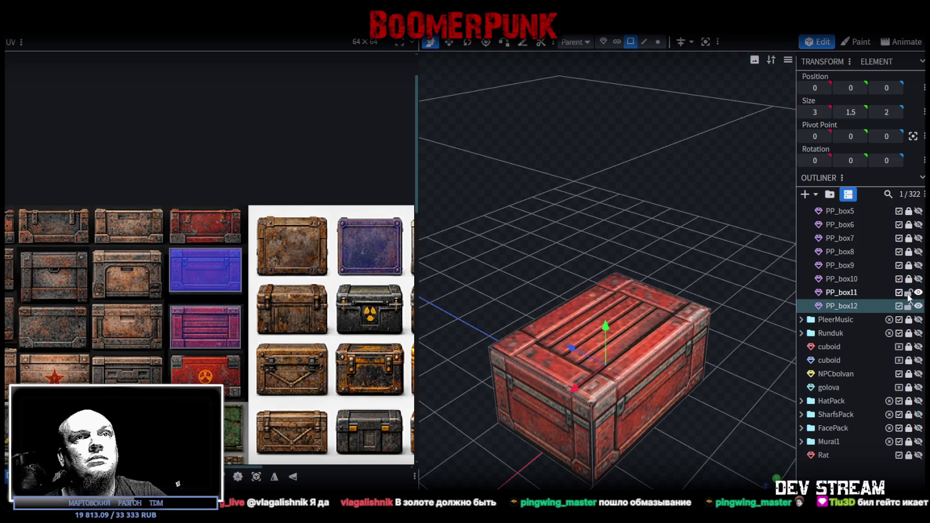
key(ctrl+z)
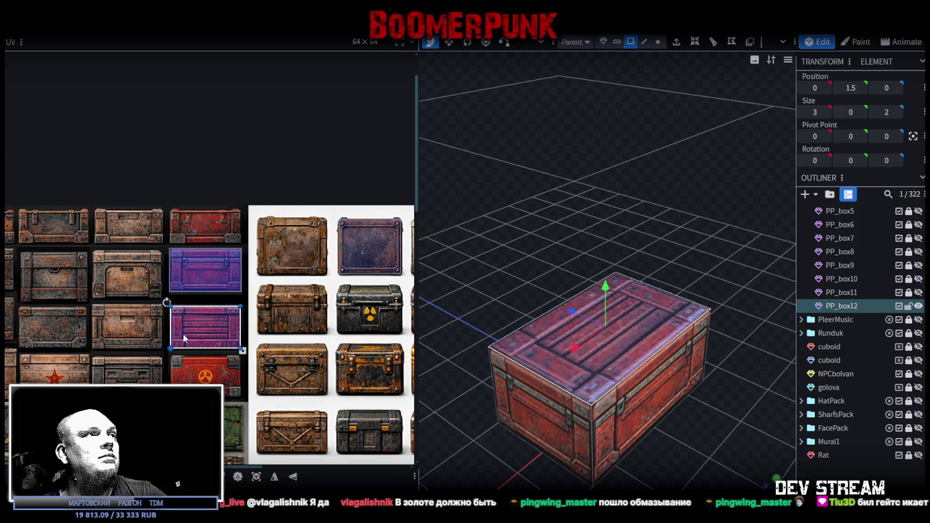
key(ctrl+z)
key(ctrl+z)
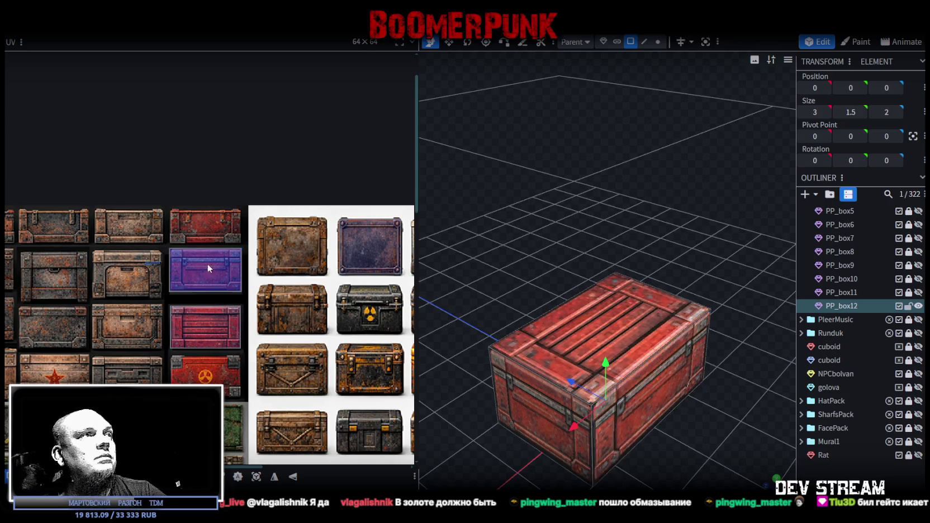
key(ctrl+z)
key(ctrl+z)
Step: Move PP_box12's side UV onto the radiation-symbol panel and trim its corner to fit
scroll(190, 357, up, 5)
mouse_move(167, 347)
mouse_down()
mouse_move(174, 315)
mouse_move(144, 294)
mouse_up()
scroll(171, 311, up, 2)
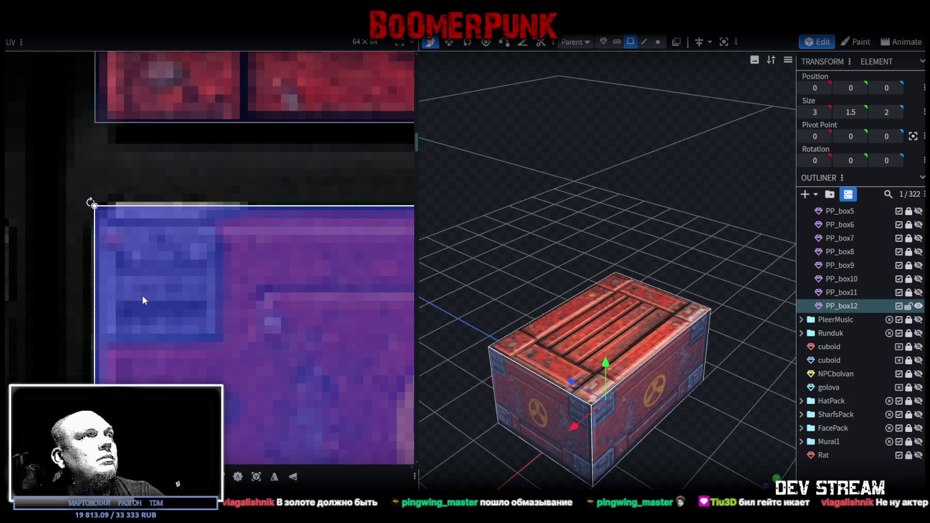
scroll(145, 296, down, 1)
scroll(158, 307, down, 3)
scroll(184, 308, up, 2)
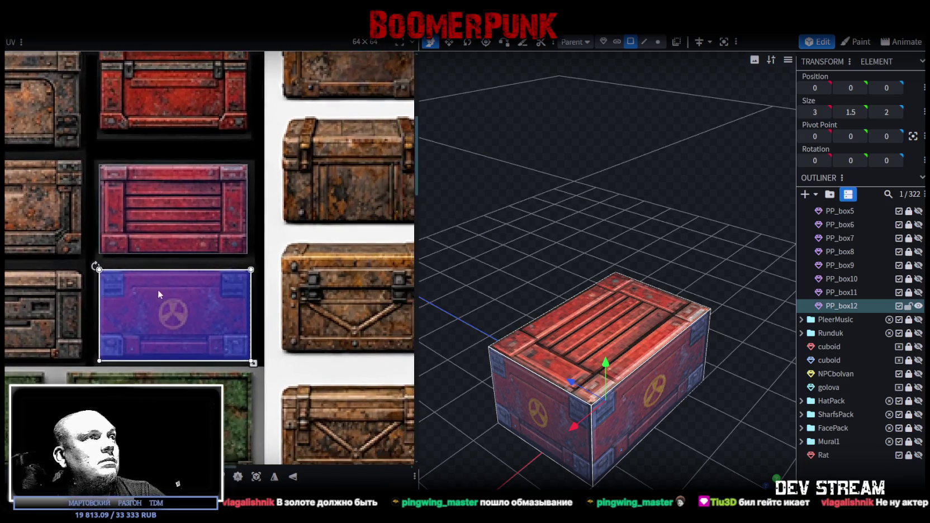
scroll(157, 289, up, 2)
scroll(254, 373, up, 3)
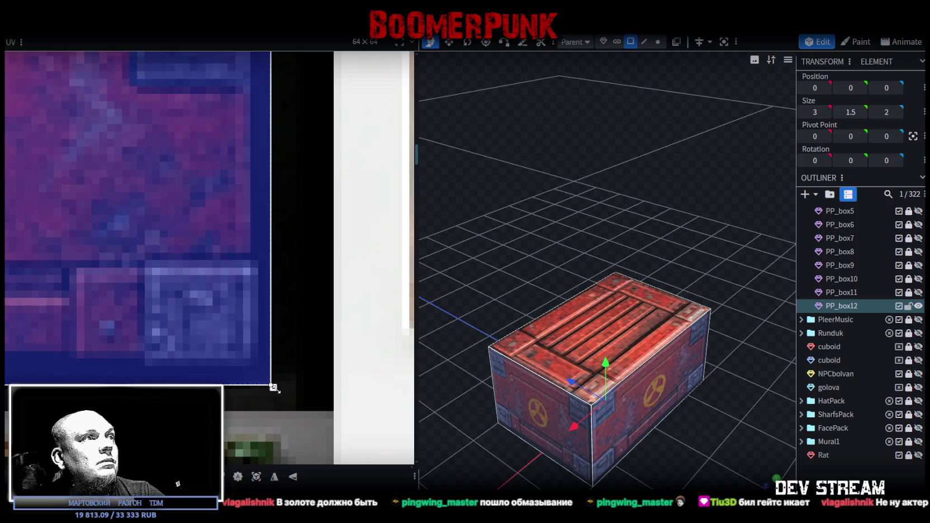
drag(271, 387, 266, 388)
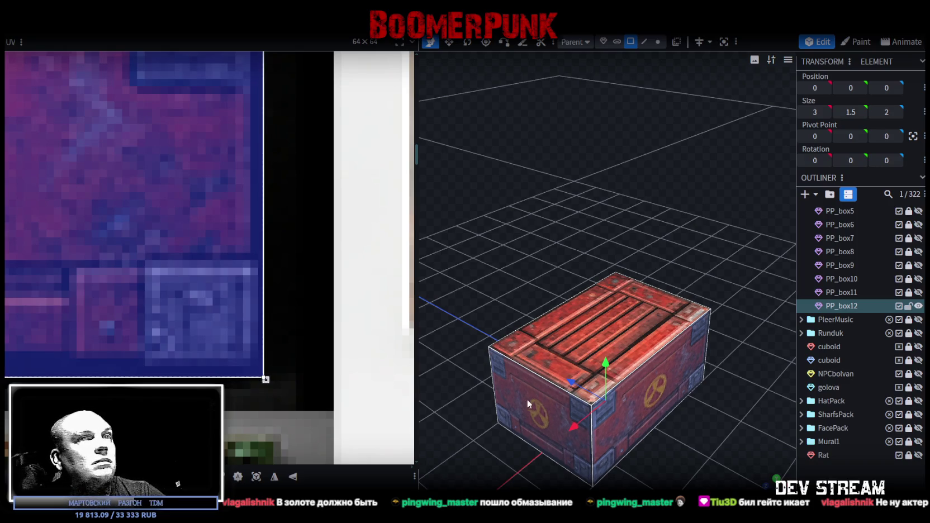
Step: Check the result, then pull the bottom panel's UV bottom edge up slightly
click(817, 472)
mouse_move(671, 402)
mouse_down()
mouse_move(536, 421)
mouse_move(611, 437)
mouse_up()
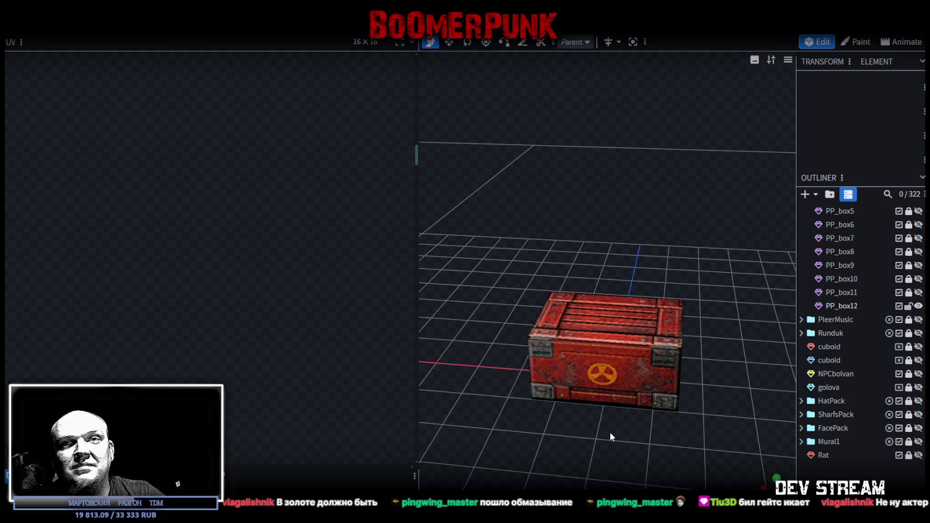
scroll(609, 415, up, 2)
scroll(620, 433, up, 3)
scroll(626, 421, up, 2)
click(670, 439)
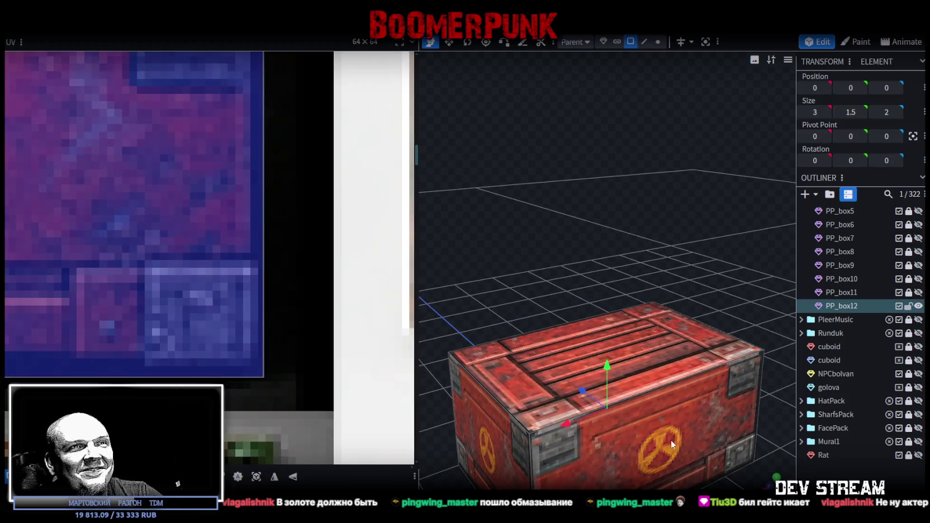
click(671, 440)
scroll(302, 331, down, 3)
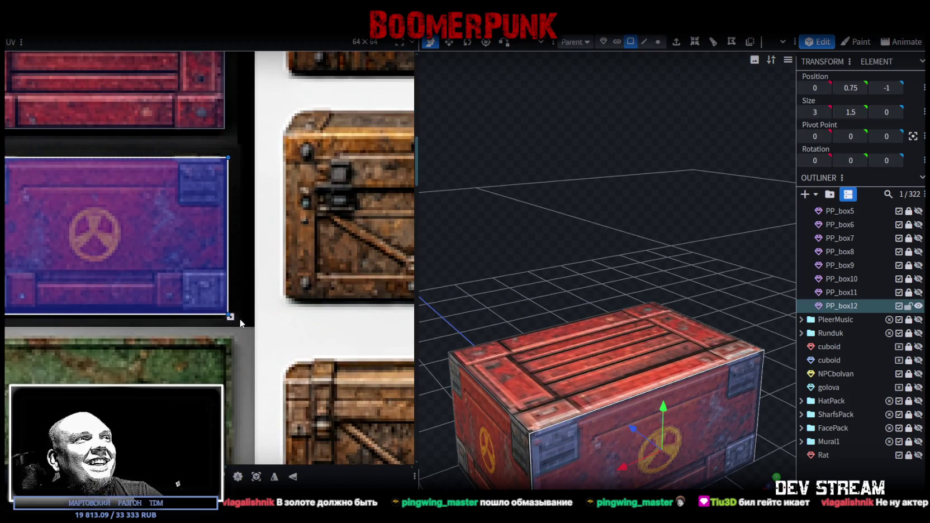
click(169, 204)
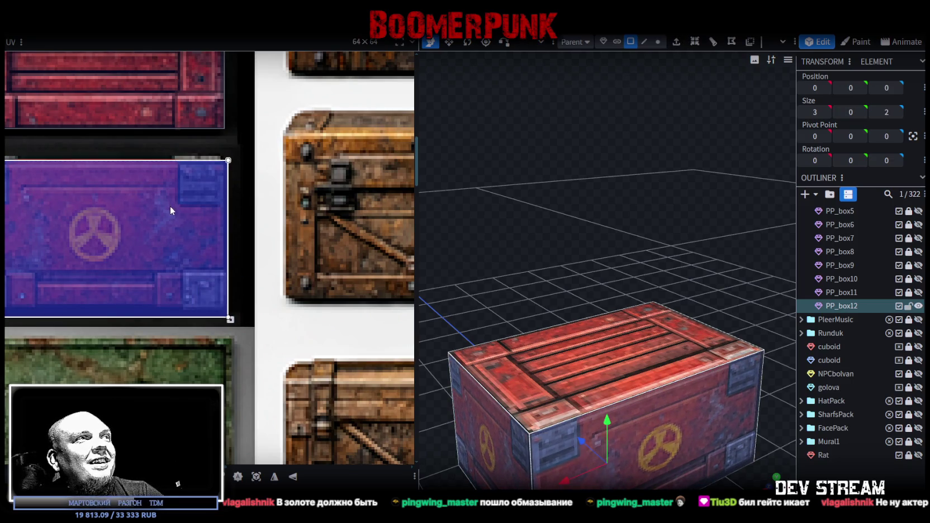
scroll(219, 288, up, 3)
scroll(235, 360, up, 3)
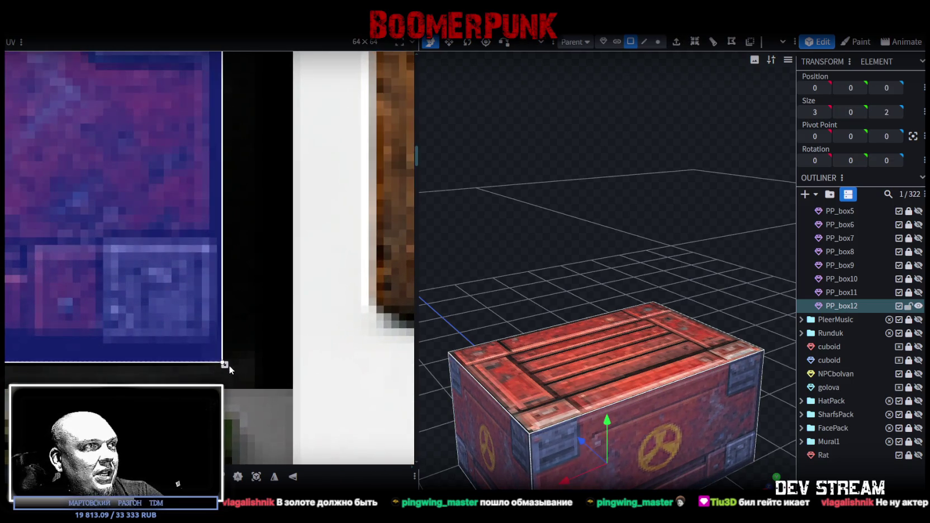
drag(225, 364, 225, 358)
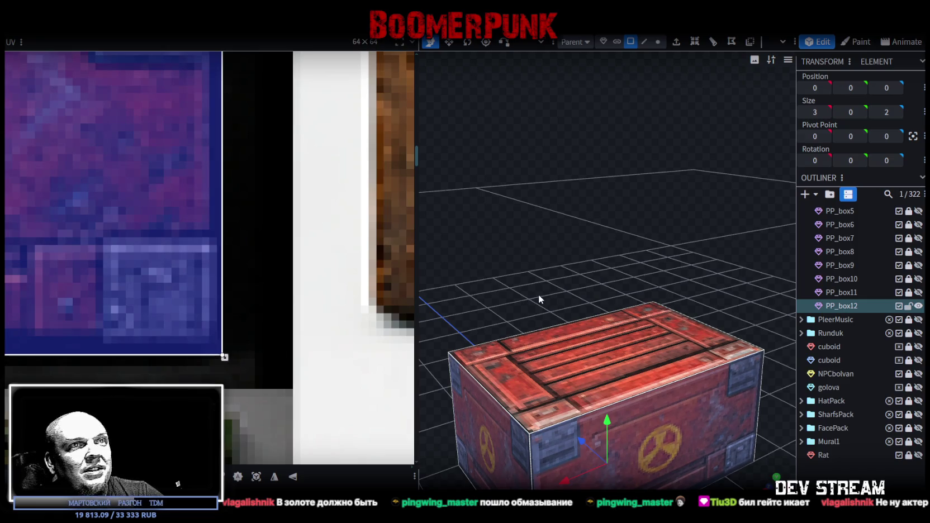
Step: Inspect the crate from the front and select its two end panels
click(716, 398)
mouse_move(716, 398)
mouse_down()
mouse_move(541, 302)
mouse_move(651, 274)
mouse_move(598, 273)
mouse_up()
scroll(656, 272, up, 2)
scroll(599, 273, down, 2)
click(622, 471)
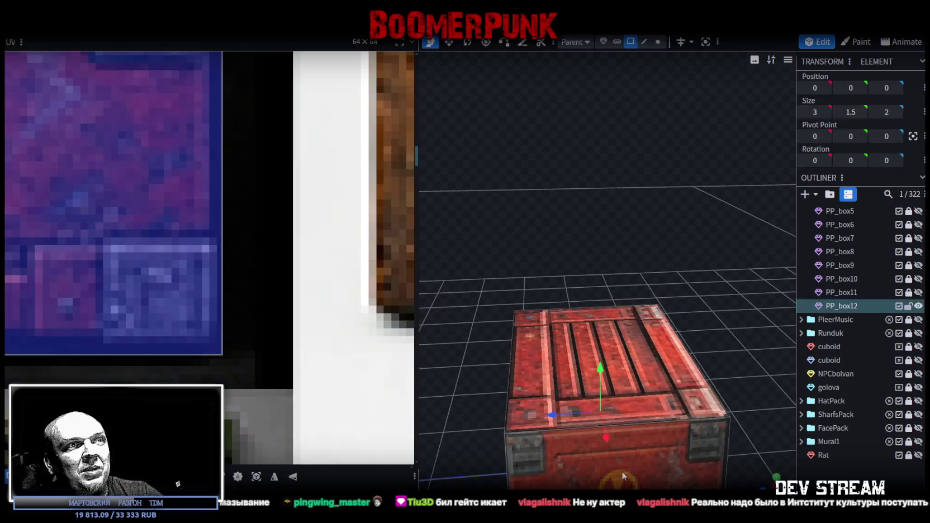
drag(487, 335, 756, 327)
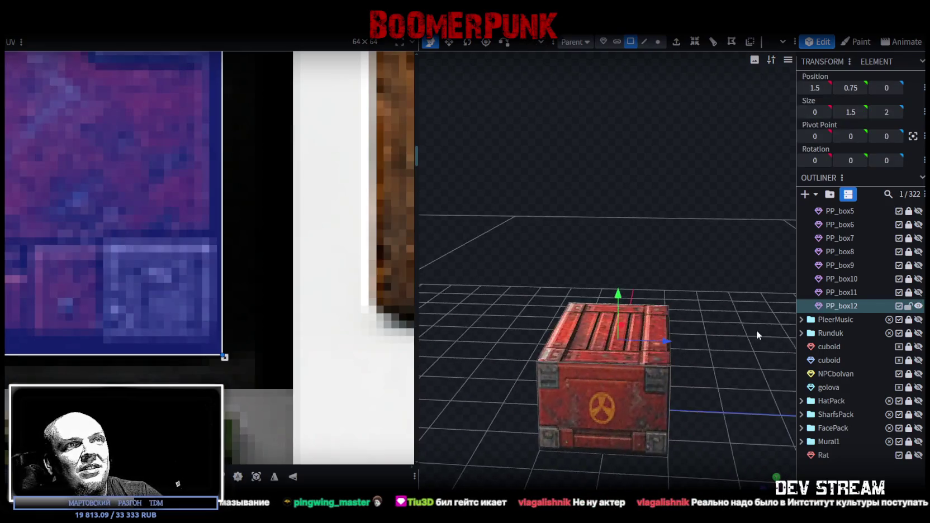
click(605, 411)
drag(716, 383, 521, 367)
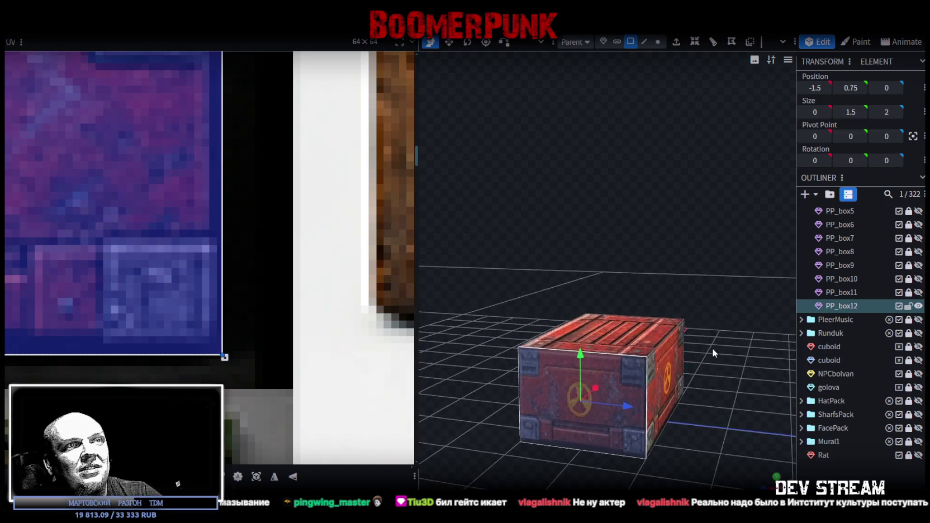
click(634, 402)
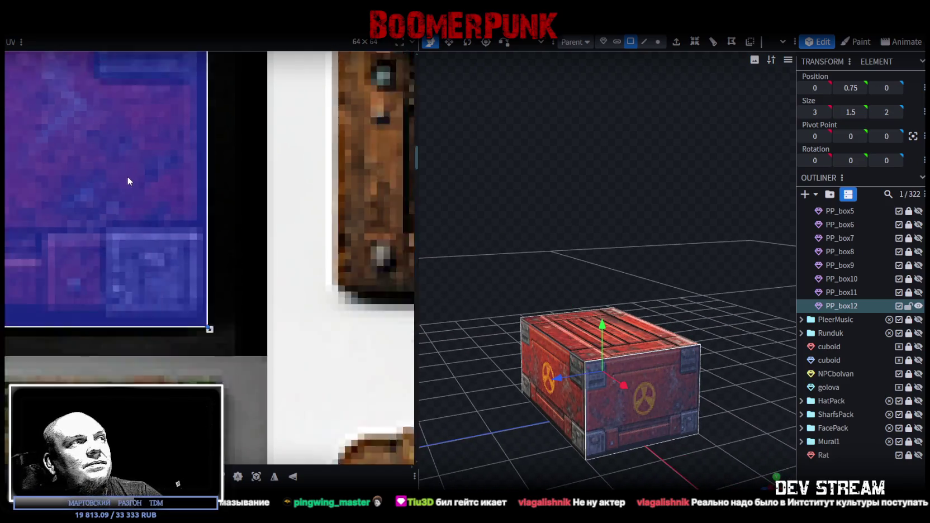
scroll(127, 177, down, 3)
scroll(210, 316, up, 1)
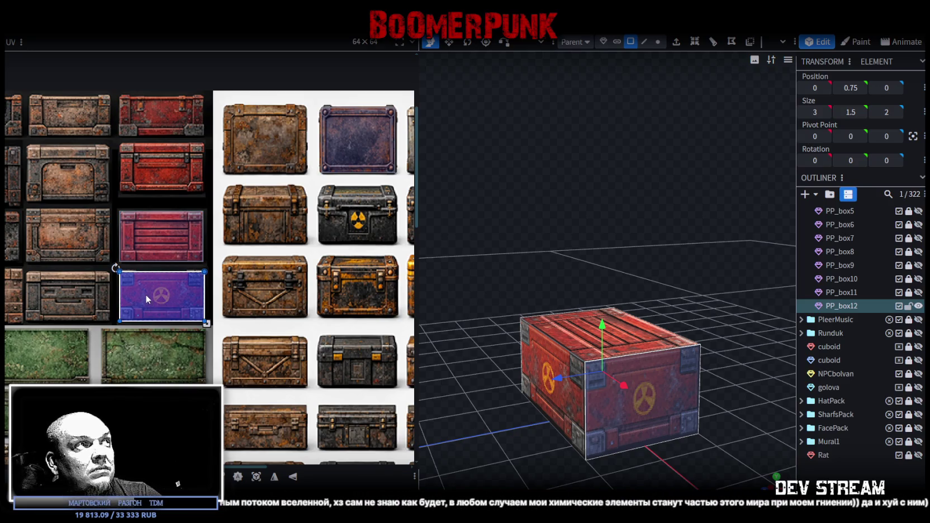
Step: Map the end panel onto the plain red panel, narrow and align its edges, then deselect the crate
drag(142, 297, 147, 169)
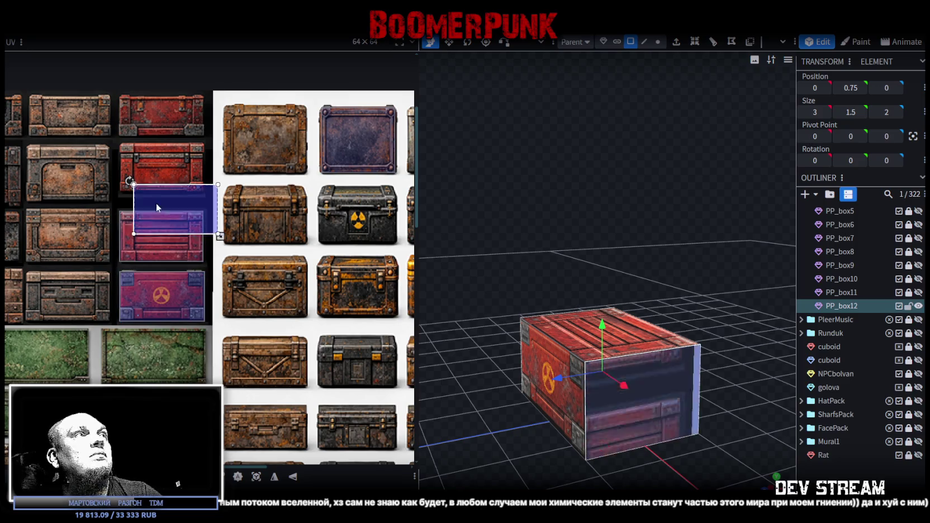
scroll(140, 167, up, 3)
scroll(199, 168, up, 3)
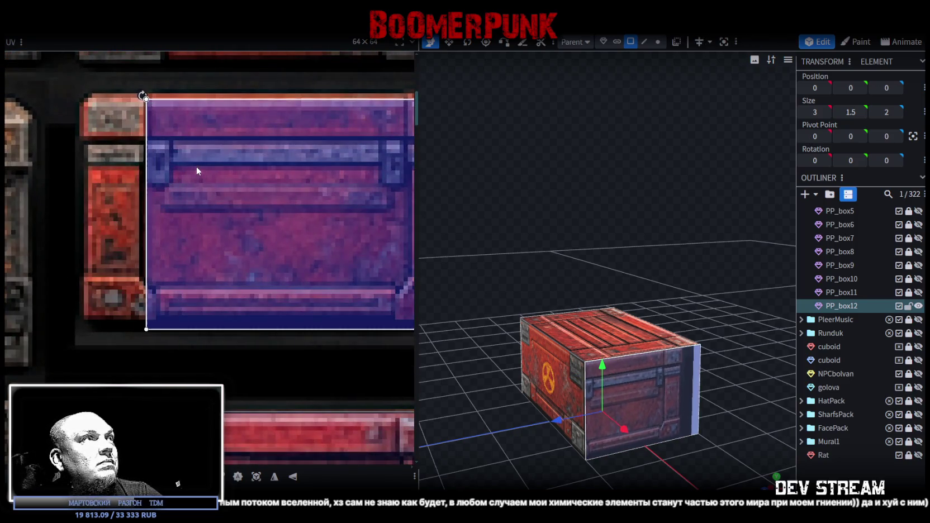
shift+scroll(167, 212, right, 2)
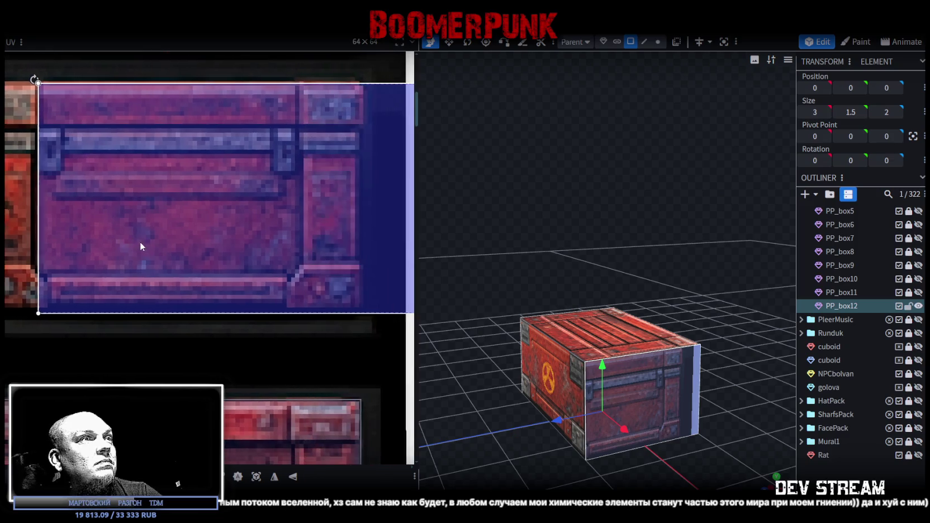
middle_drag(331, 304, 252, 320)
drag(358, 331, 228, 332)
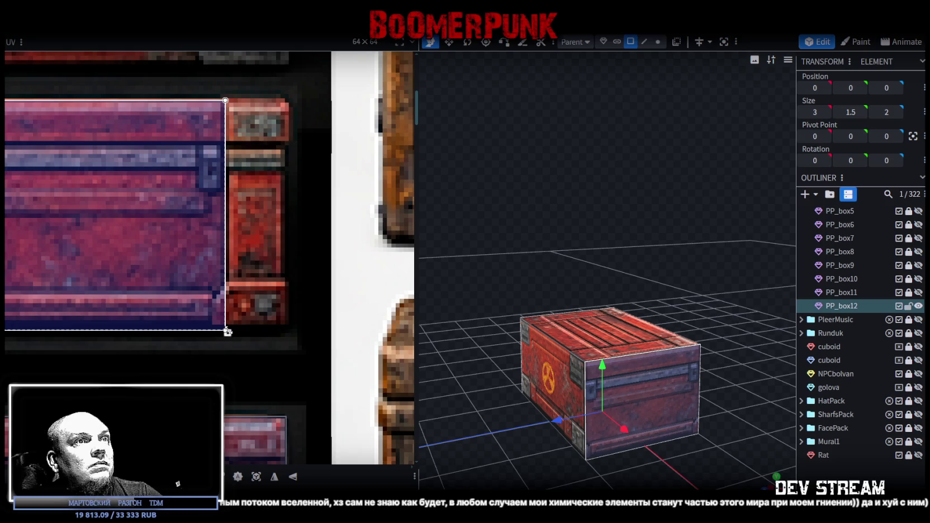
drag(228, 333, 227, 333)
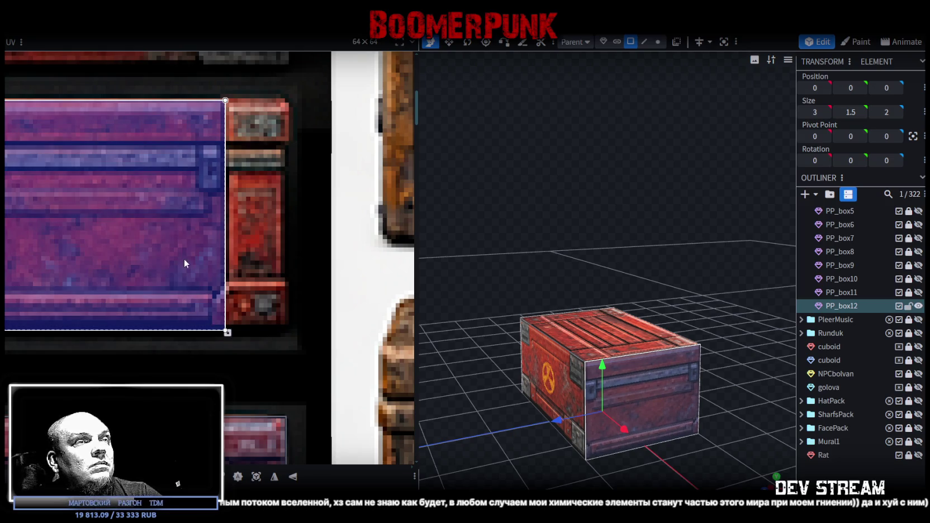
drag(180, 255, 181, 261)
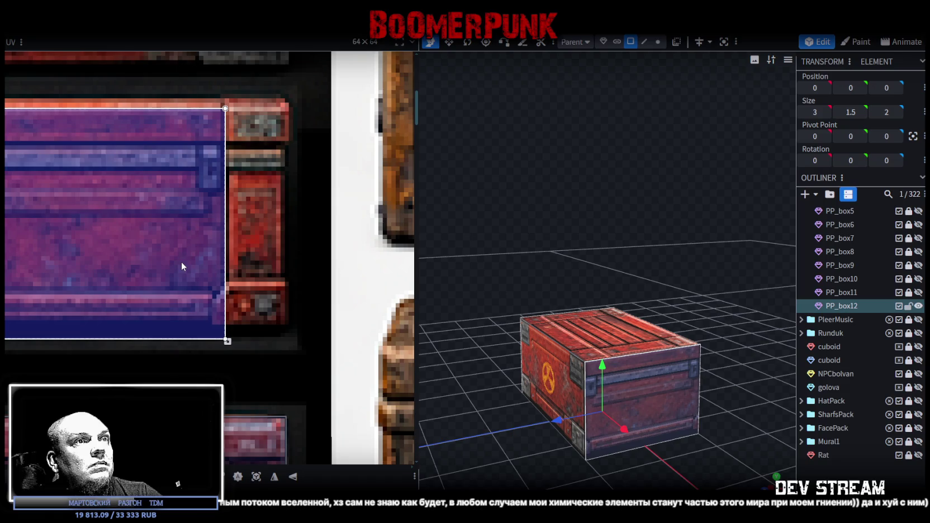
drag(227, 341, 227, 333)
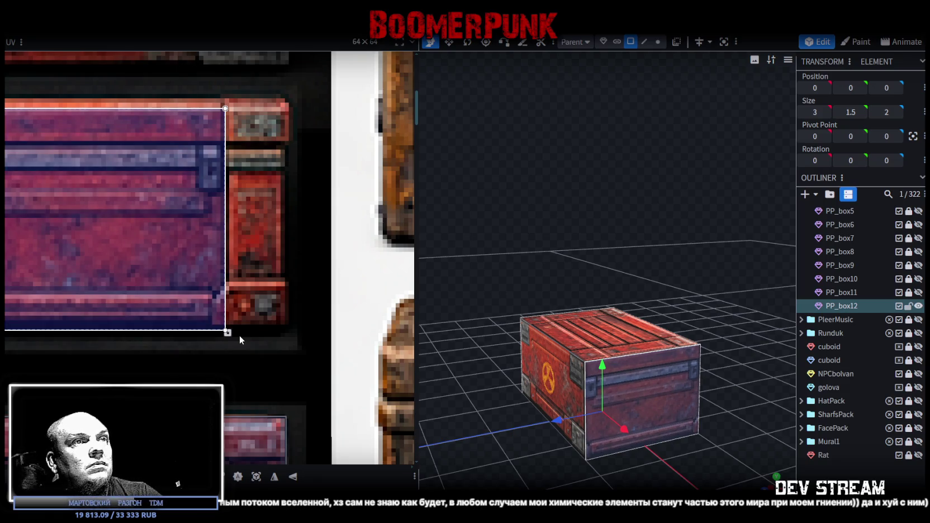
click(630, 450)
mouse_move(630, 450)
mouse_down()
mouse_move(529, 423)
mouse_move(739, 441)
mouse_move(386, 442)
mouse_move(660, 451)
mouse_up()
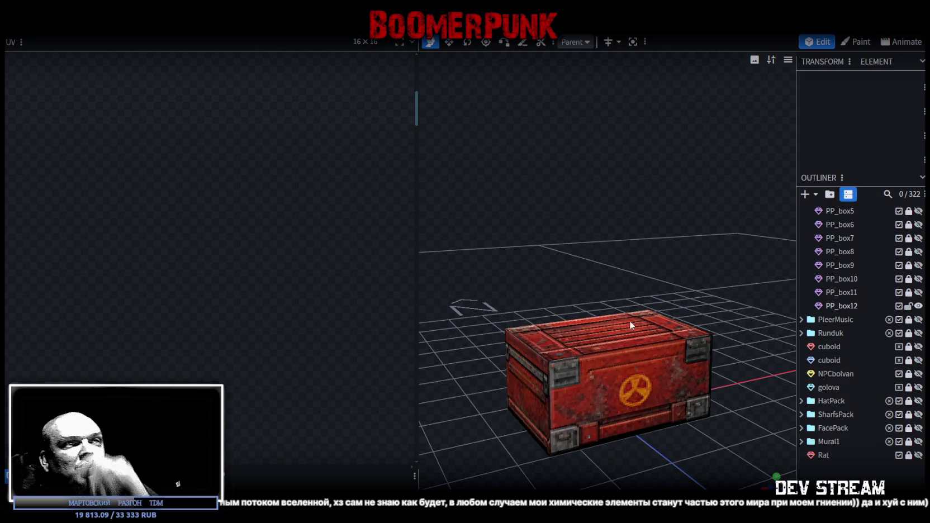
Step: Reposition the view so the PP_box12 crate is seen from above
click(667, 336)
scroll(197, 265, down, 2)
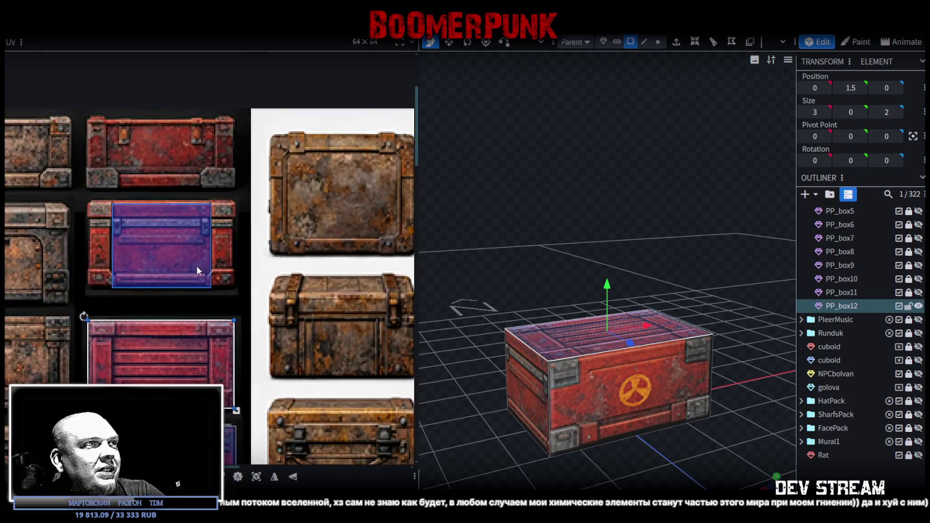
scroll(196, 265, down, 2)
right_drag(539, 222, 576, 149)
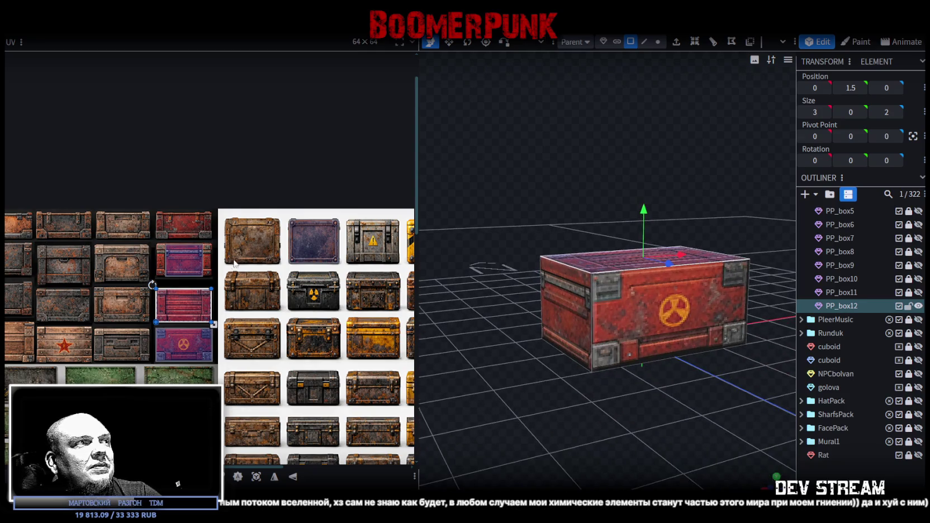
scroll(230, 271, down, 2)
scroll(173, 299, up, 2)
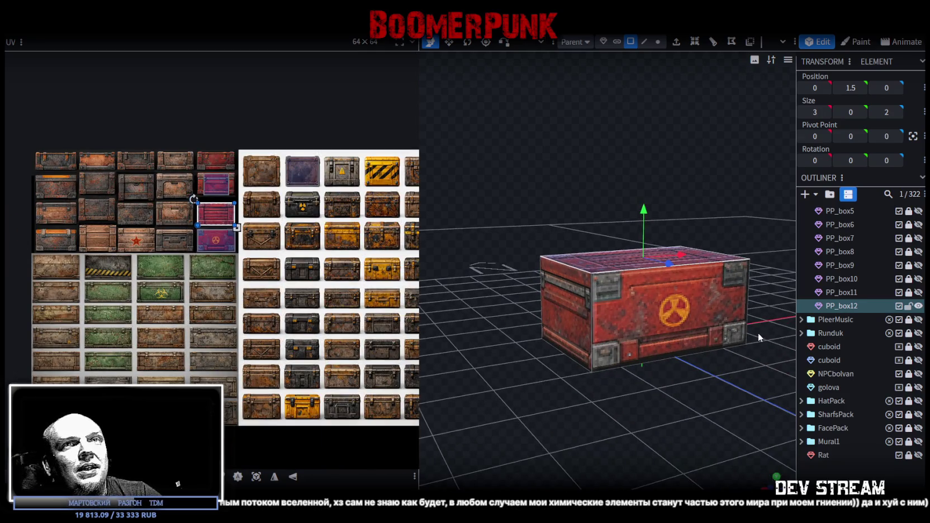
click(909, 306)
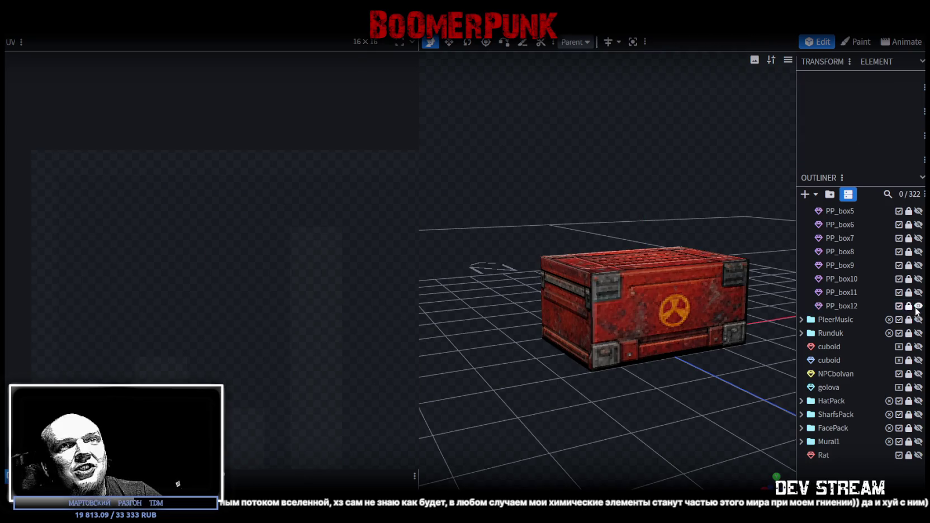
mouse_move(767, 424)
mouse_down()
mouse_move(676, 442)
mouse_move(496, 402)
mouse_move(687, 420)
mouse_move(627, 303)
mouse_move(659, 303)
mouse_up()
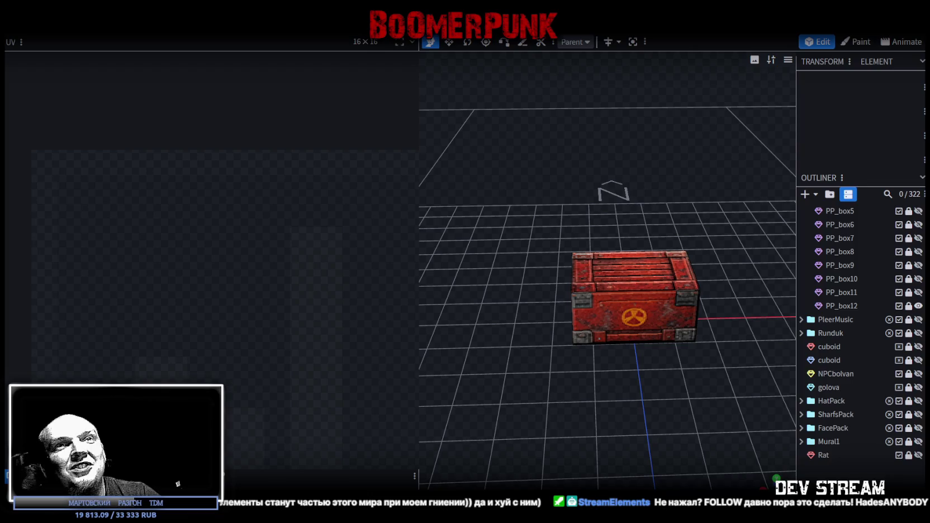
Step: Select PP_box12's front face, zoom the UV editor out to the full atlas, and duplicate it as PP_box13
click(637, 323)
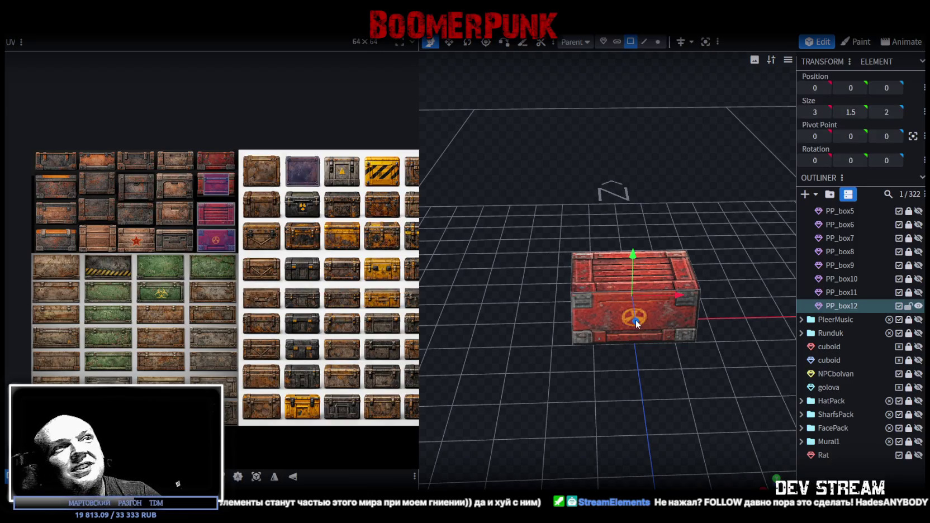
click(579, 316)
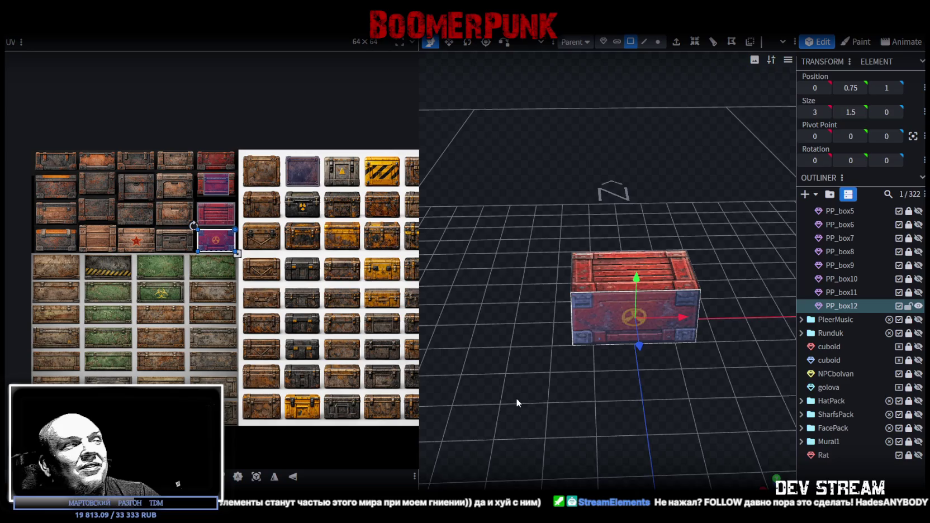
drag(515, 396, 501, 368)
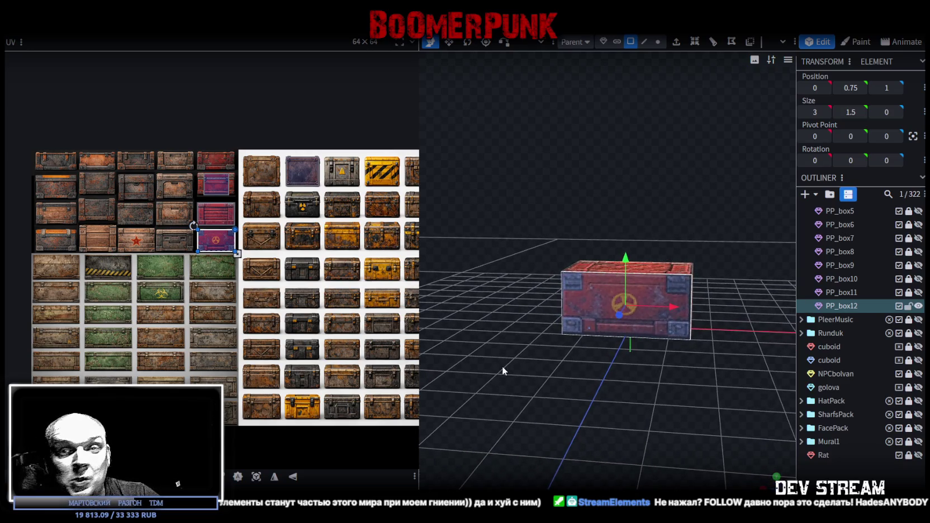
drag(502, 364, 516, 390)
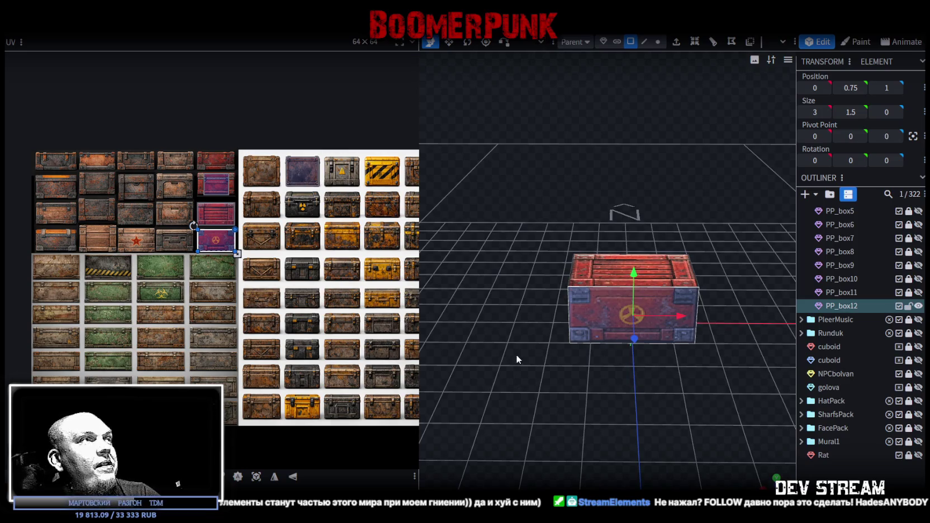
scroll(47, 270, up, 1)
scroll(46, 271, up, 1)
scroll(46, 270, up, 1)
scroll(46, 270, down, 1)
scroll(47, 271, down, 1)
scroll(46, 271, down, 2)
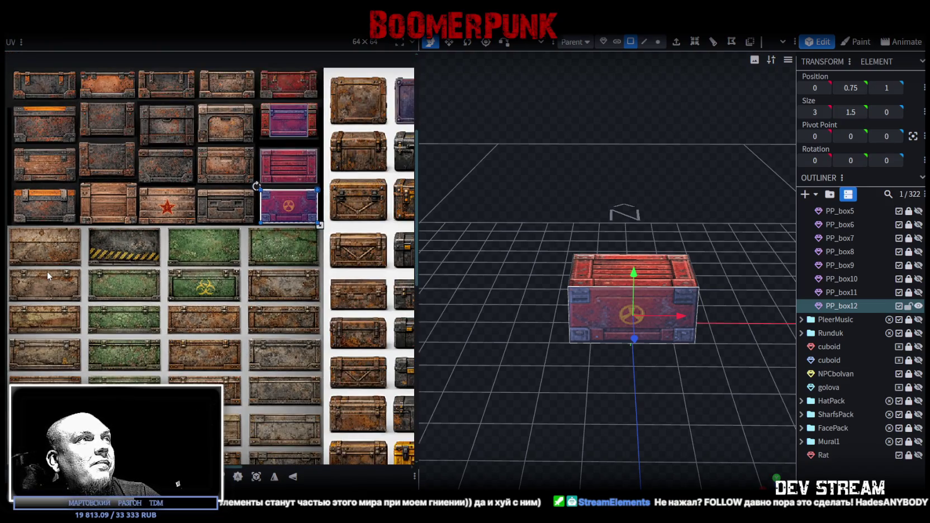
scroll(47, 271, down, 1)
key(ctrl+d)
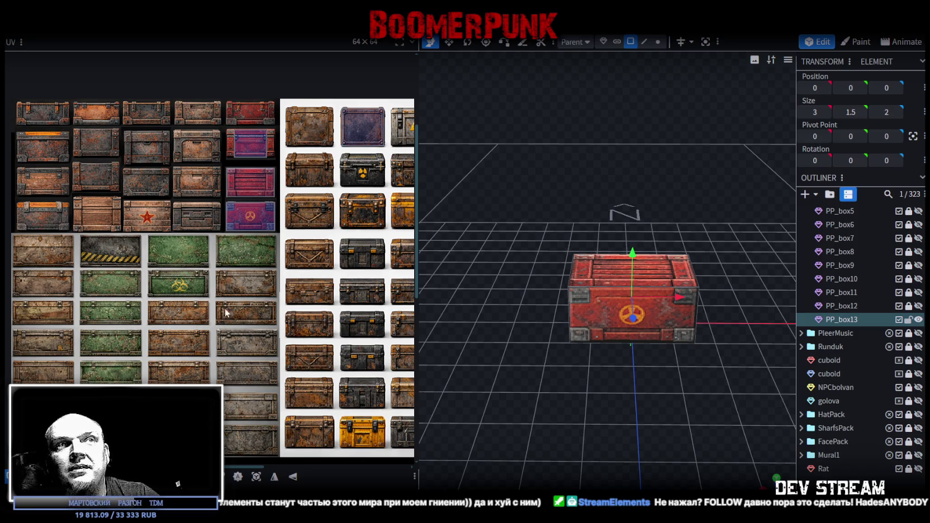
Step: Move the new crate's purple-tile face onto a green panel tile
click(580, 318)
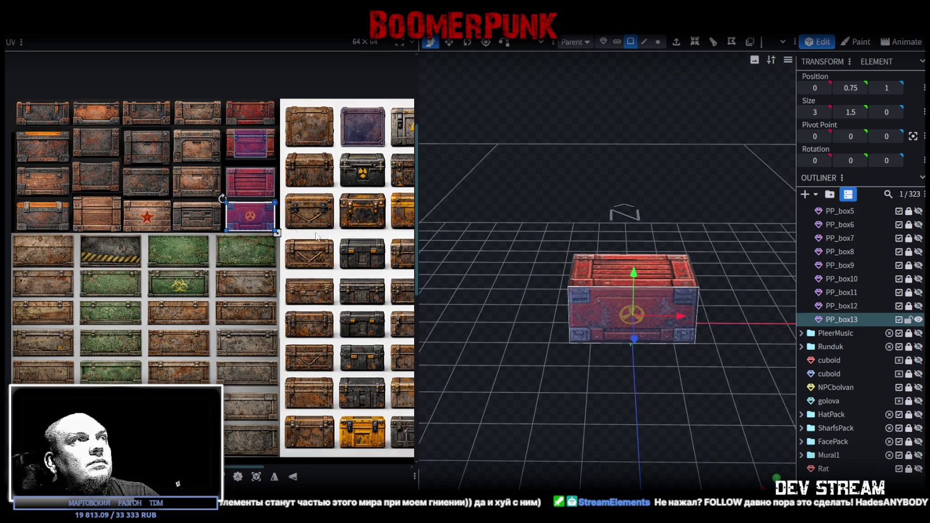
mouse_move(291, 218)
middle_down()
mouse_move(258, 211)
mouse_move(316, 189)
middle_up()
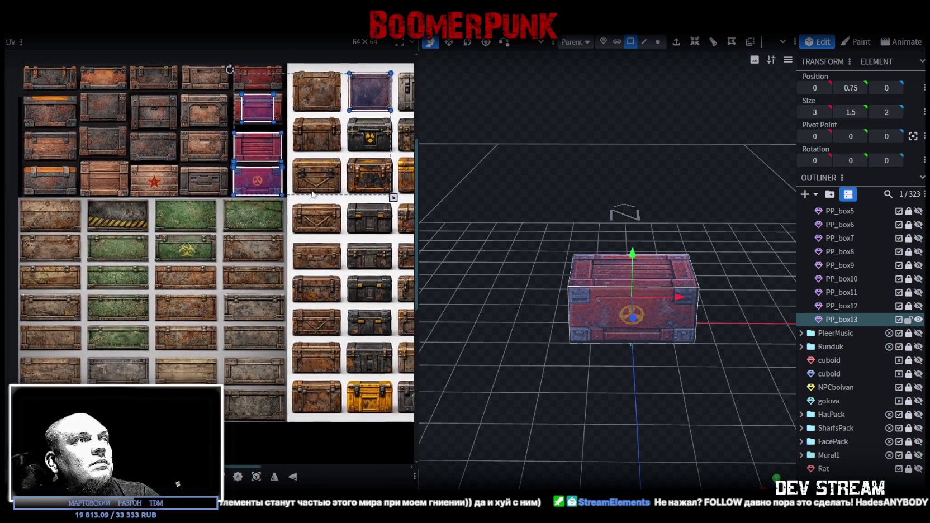
middle_drag(317, 189, 311, 224)
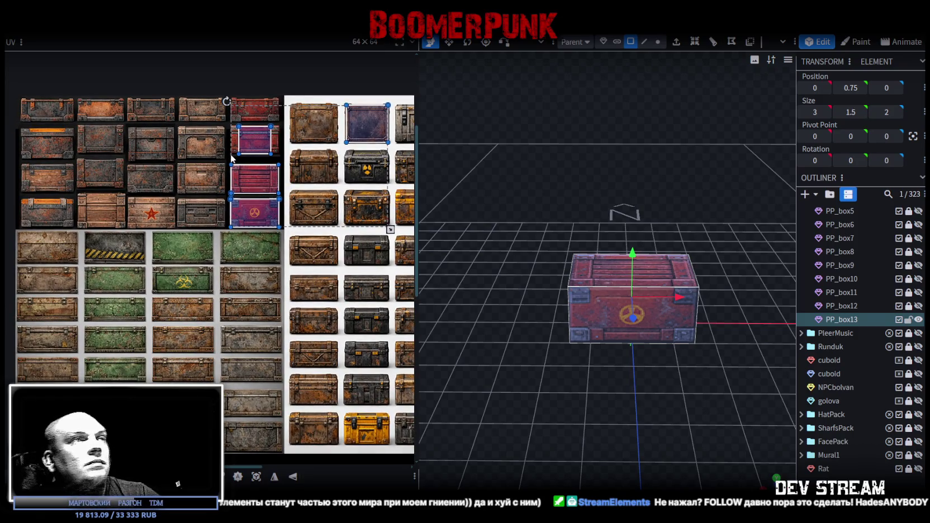
click(261, 143)
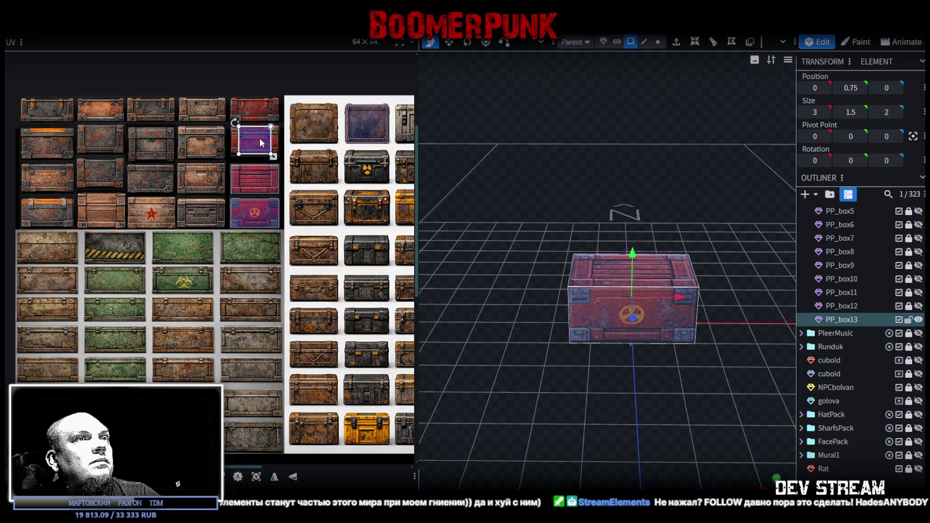
drag(260, 143, 118, 315)
middle_drag(142, 321, 261, 269)
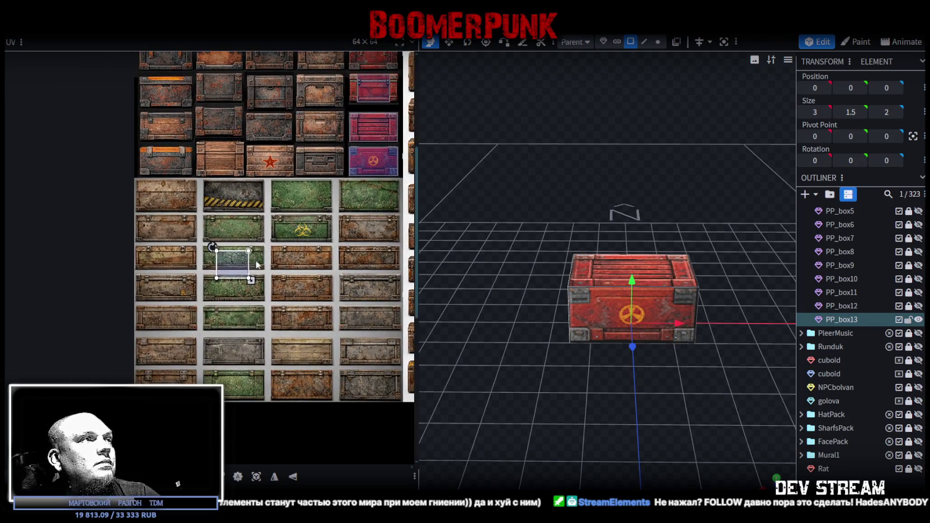
Step: Stretch PP_box13 lengthwise from 3 to 4 and select its top face
drag(443, 361, 543, 346)
mouse_move(632, 417)
mouse_down()
mouse_move(663, 337)
mouse_move(633, 423)
mouse_up()
click(672, 326)
key(s)
drag(682, 301, 702, 295)
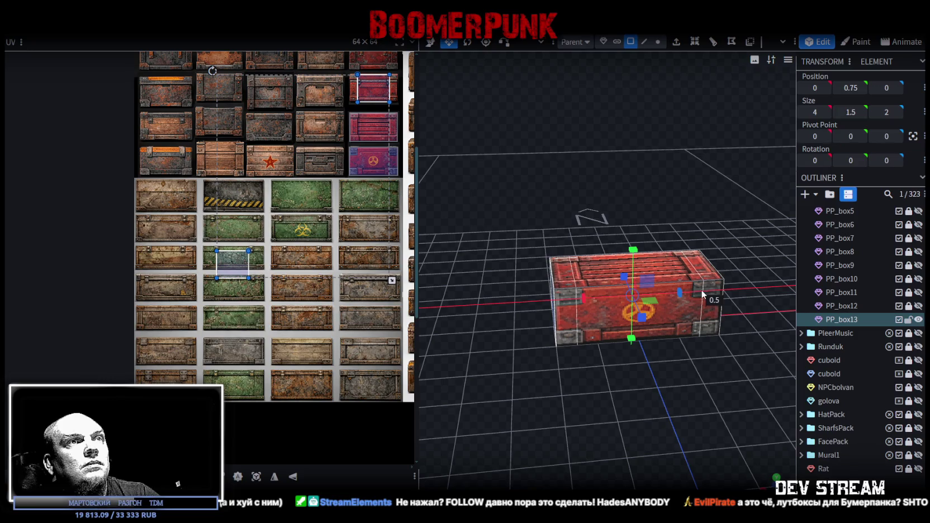
mouse_move(688, 383)
mouse_down()
mouse_move(523, 372)
mouse_move(534, 372)
mouse_up()
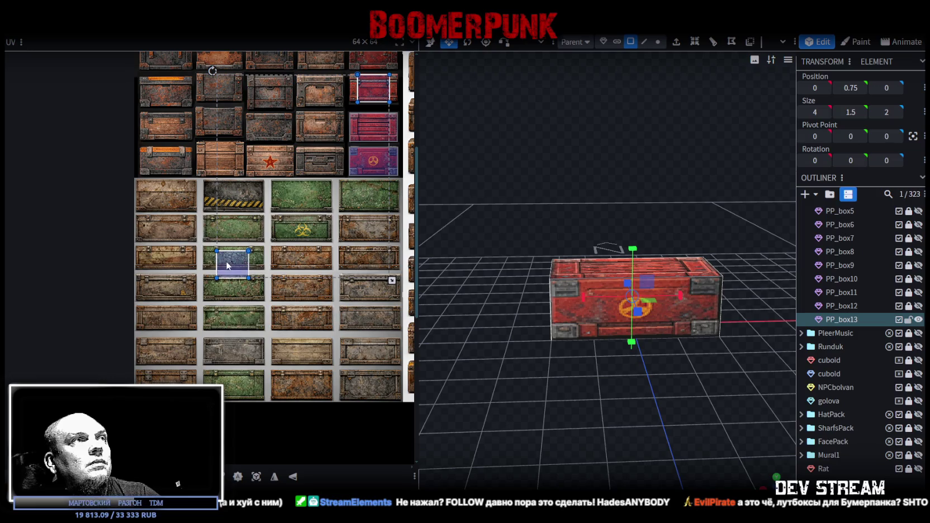
click(625, 261)
click(625, 261)
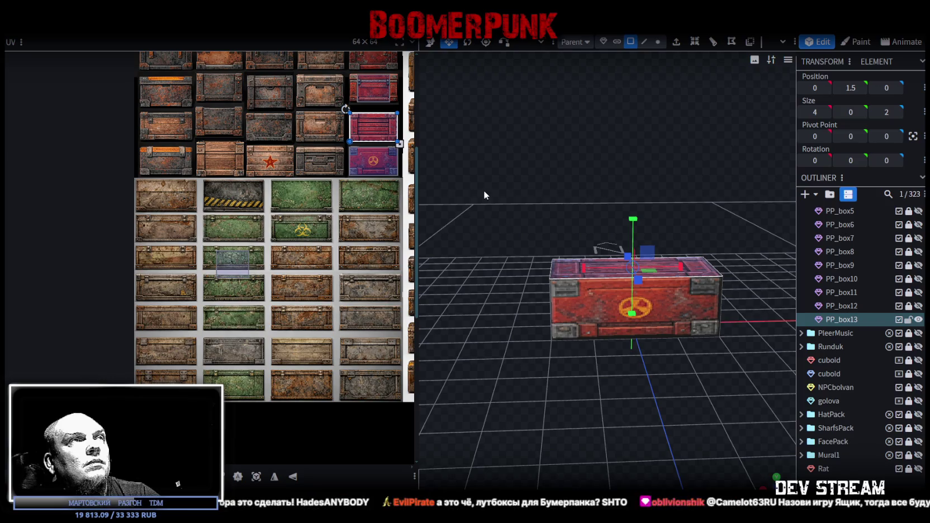
Step: Switch to Move and remap PP_box13's top face onto the grey top-left tile
key(v)
drag(480, 191, 596, 299)
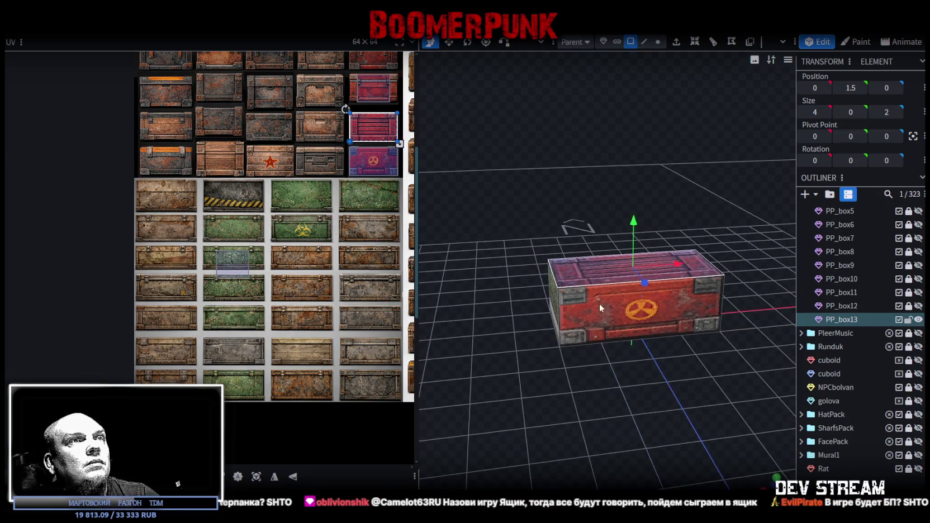
drag(362, 129, 146, 203)
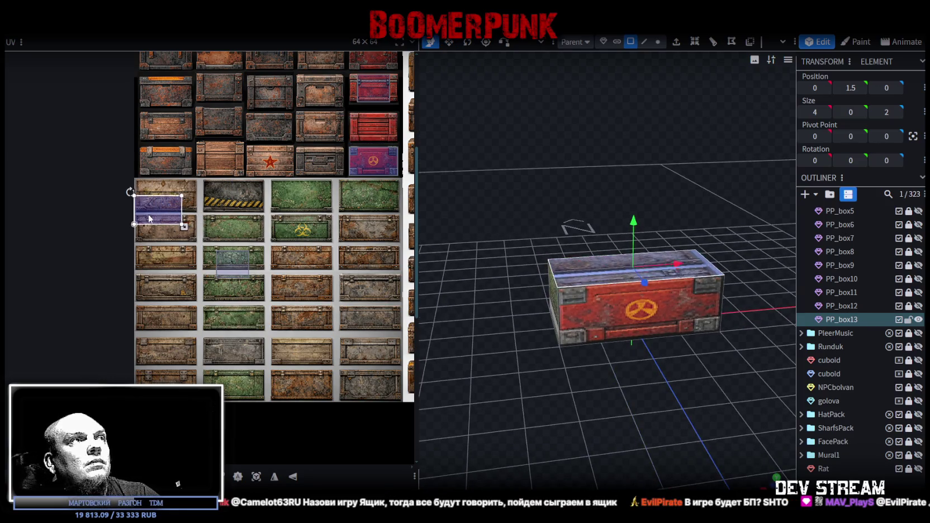
scroll(152, 167, up, 2)
scroll(151, 166, up, 2)
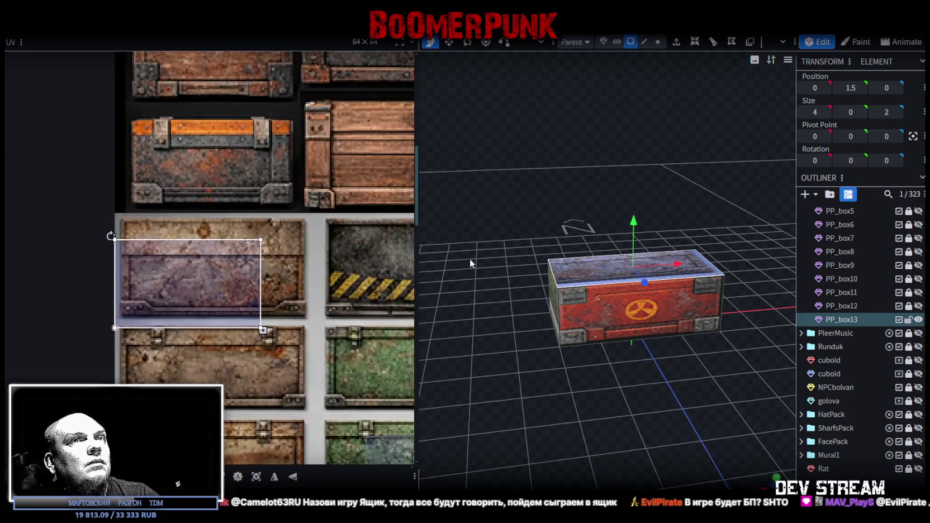
scroll(135, 256, up, 2)
Step: Enlarge the top face's mapped area to cover the whole grey tile
click(152, 239)
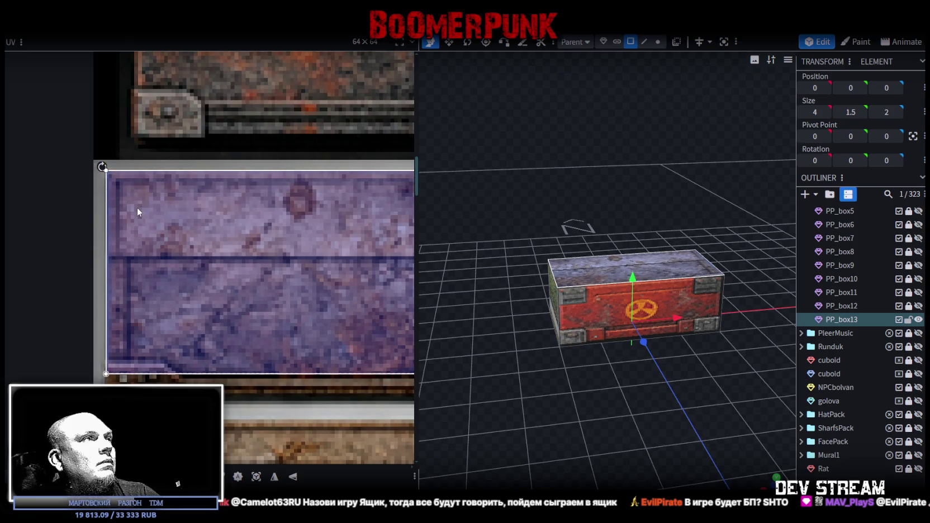
scroll(162, 222, down, 2)
scroll(212, 274, up, 2)
scroll(176, 316, up, 1)
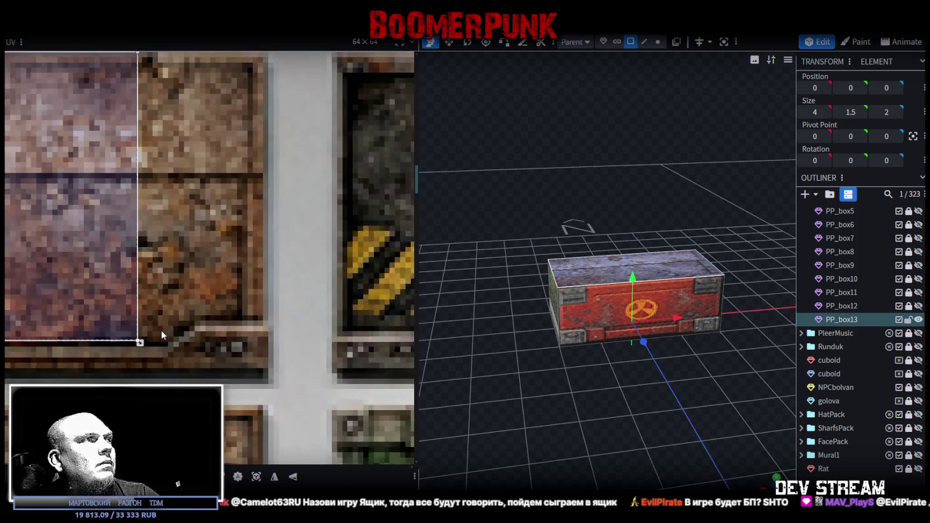
drag(140, 342, 269, 385)
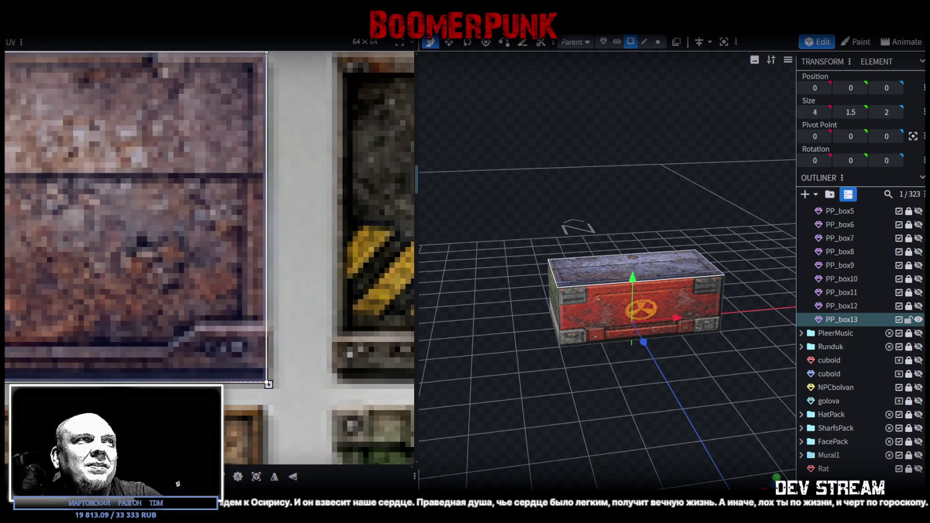
scroll(194, 249, down, 5)
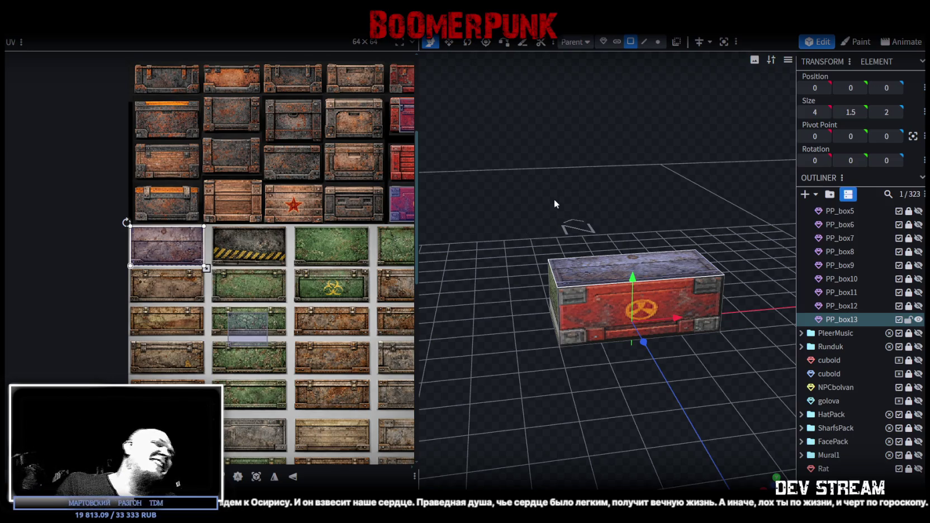
mouse_move(535, 209)
mouse_down()
mouse_move(612, 194)
mouse_move(562, 347)
mouse_up()
Step: Map PP_box13's radiation-symbol side onto the top-left purple-grey riveted panel
click(567, 329)
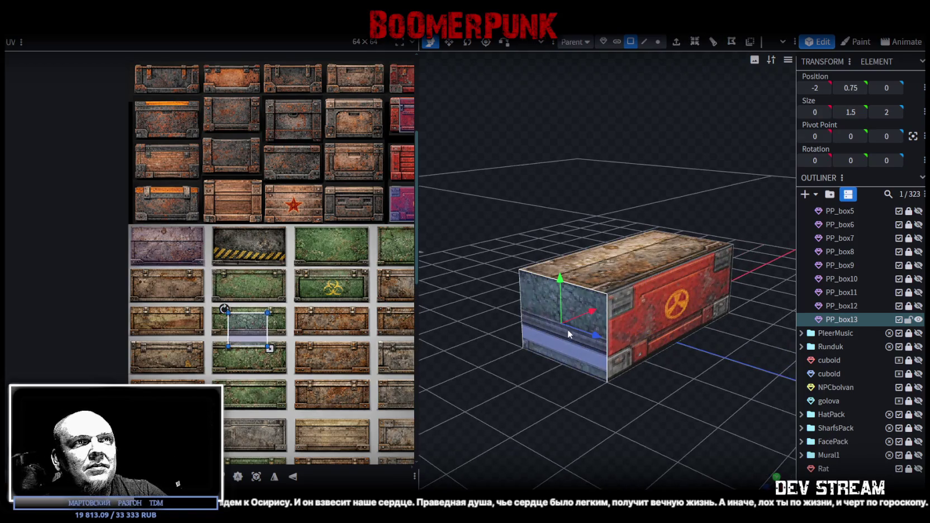
mouse_move(524, 323)
mouse_down()
mouse_move(550, 366)
mouse_move(558, 325)
mouse_up()
click(558, 325)
drag(532, 368, 601, 393)
middle_drag(410, 196, 285, 224)
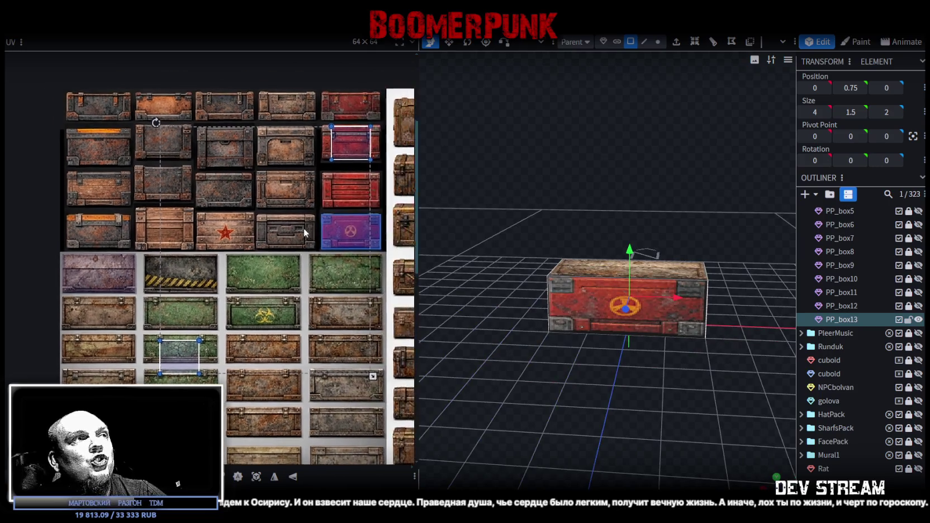
mouse_move(516, 263)
mouse_down()
mouse_move(547, 336)
mouse_move(595, 335)
mouse_move(666, 402)
mouse_move(632, 308)
mouse_up()
click(601, 336)
scroll(296, 322, down, 3)
scroll(293, 292, up, 1)
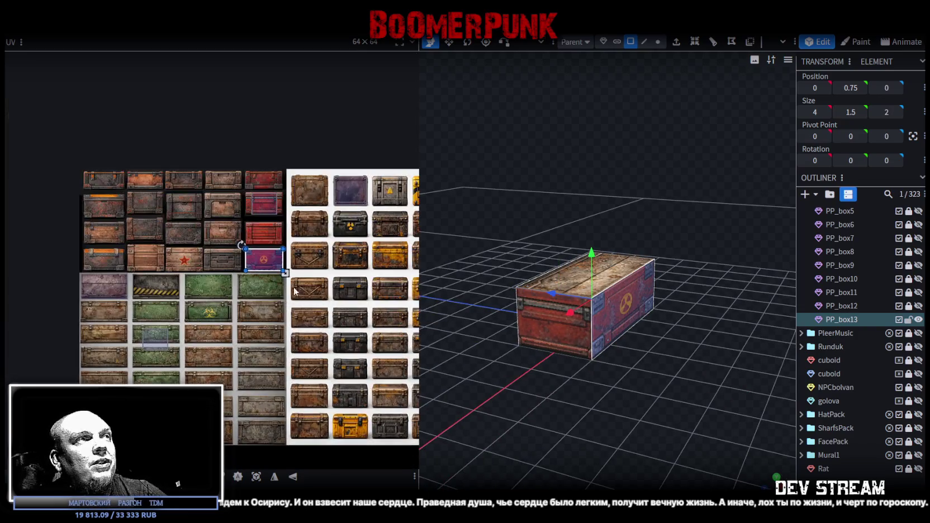
drag(266, 262, 8, 140)
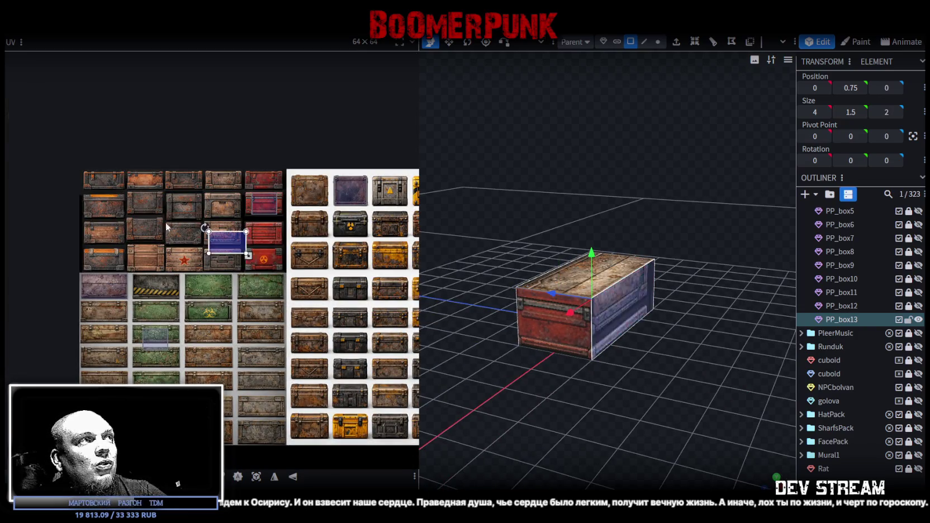
Step: Place the crate's front-face UV onto the purple panel
click(526, 341)
drag(578, 390, 366, 412)
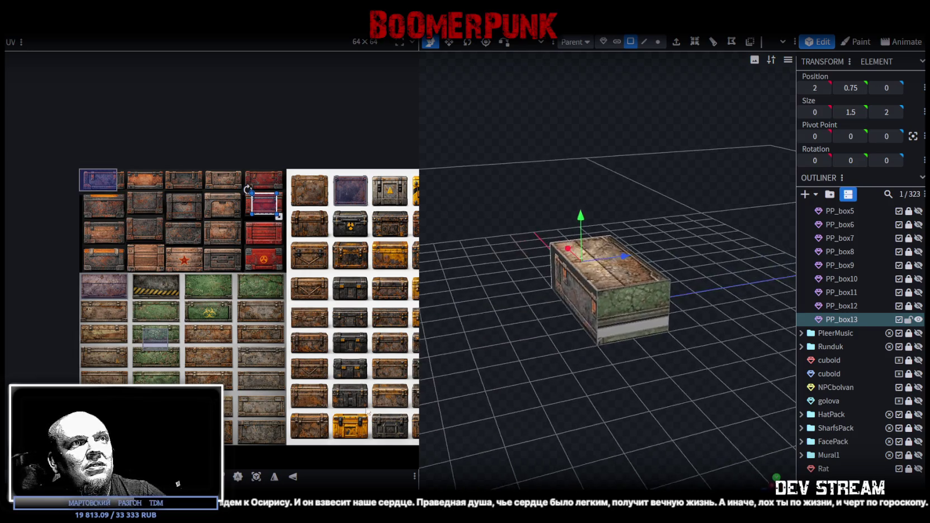
click(626, 305)
drag(173, 293, 109, 269)
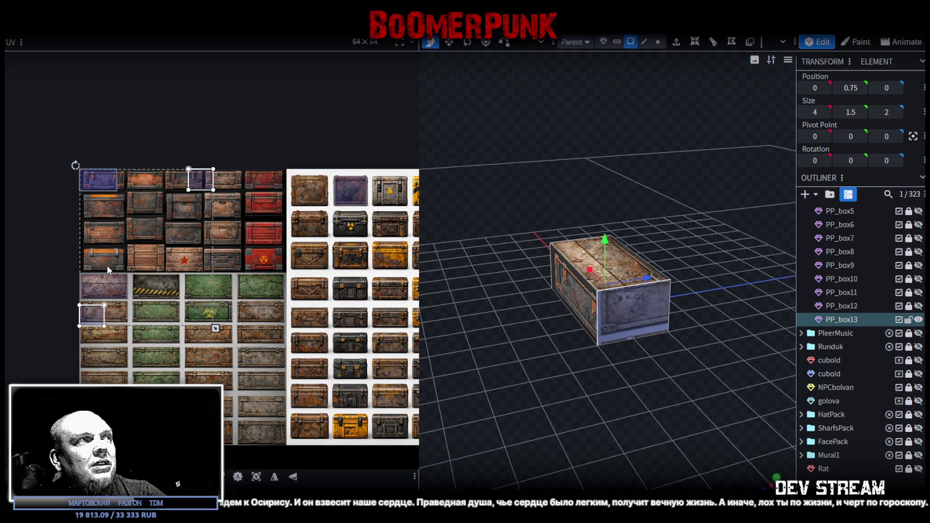
click(96, 322)
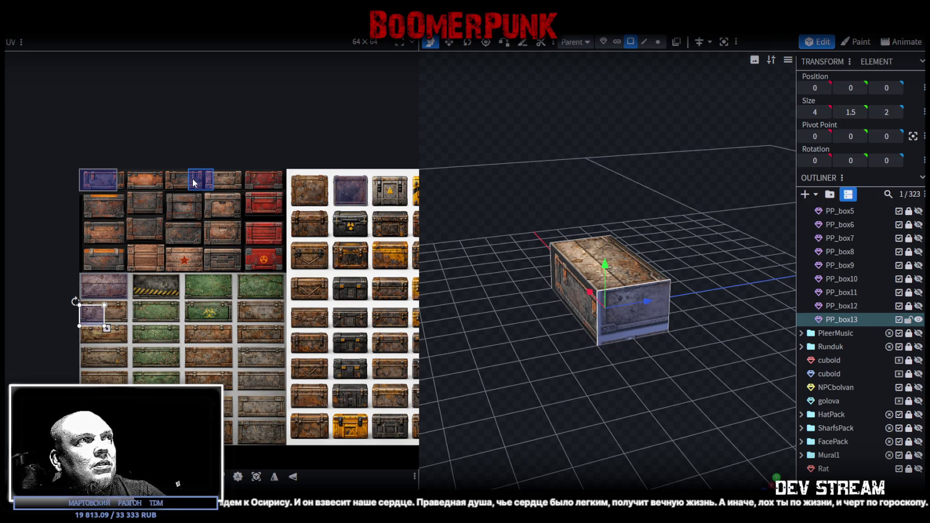
drag(92, 316, 91, 179)
Step: Widen the short end face's UV rectangle to the right over the panel
scroll(85, 161, up, 3)
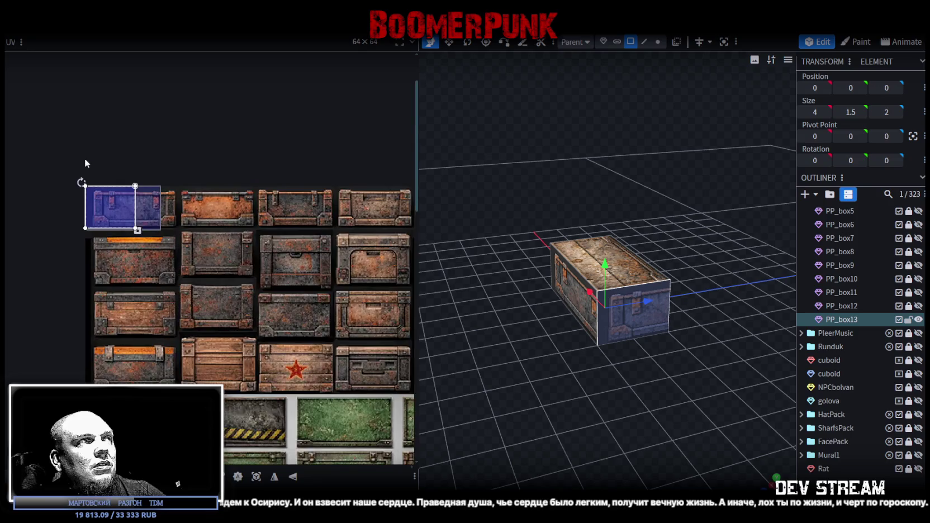
scroll(85, 161, up, 3)
scroll(585, 386, up, 1)
drag(585, 385, 551, 357)
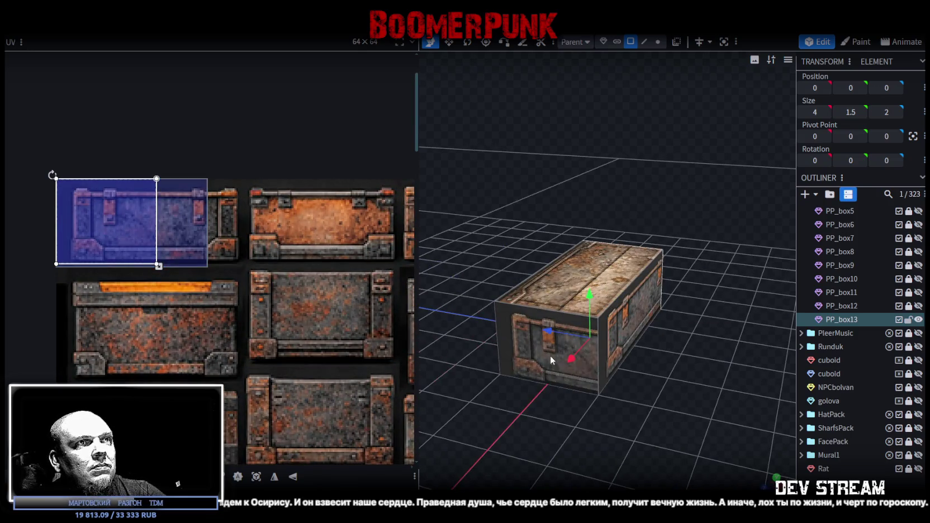
click(496, 346)
scroll(225, 300, up, 3)
scroll(155, 235, up, 1)
scroll(98, 273, up, 1)
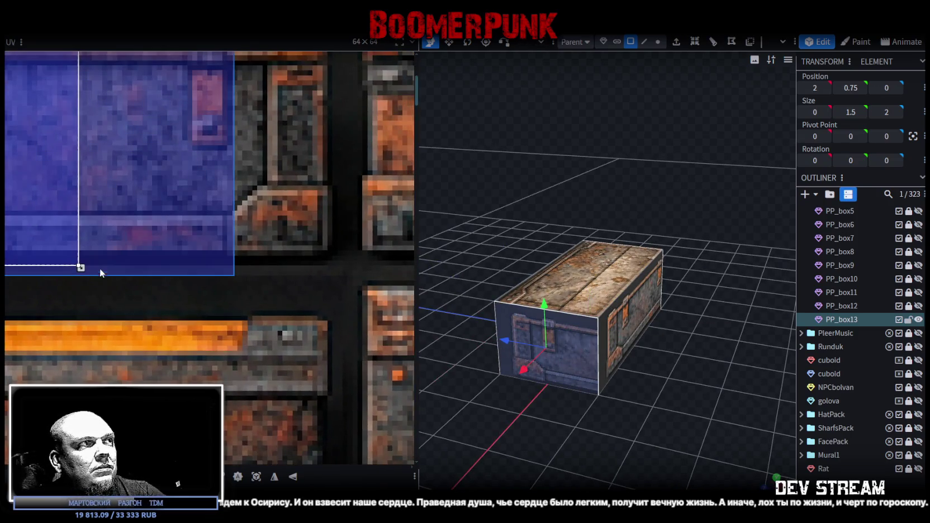
mouse_move(86, 270)
mouse_down()
mouse_move(238, 277)
mouse_move(155, 230)
mouse_move(115, 239)
mouse_up()
scroll(267, 288, down, 2)
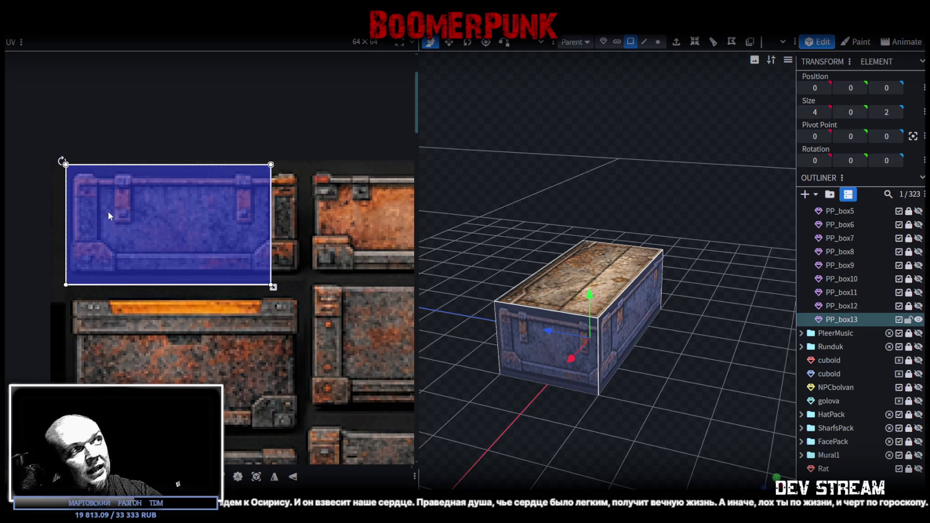
scroll(112, 241, down, 3)
scroll(120, 257, down, 3)
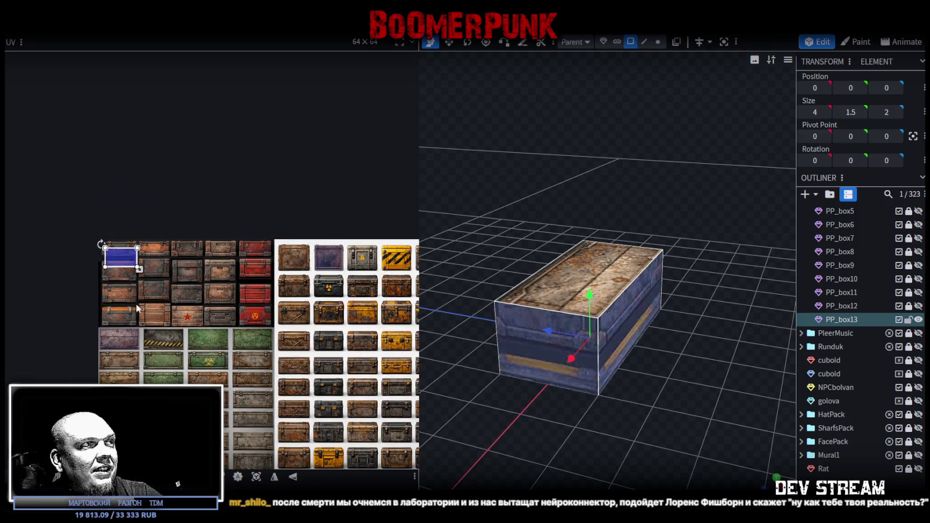
Step: Move one face's UV onto the grey metal panel and stretch it to cover the panel
drag(121, 257, 122, 369)
scroll(126, 371, up, 3)
scroll(145, 357, up, 2)
drag(177, 343, 128, 239)
scroll(140, 274, up, 3)
scroll(131, 262, up, 2)
scroll(128, 242, down, 3)
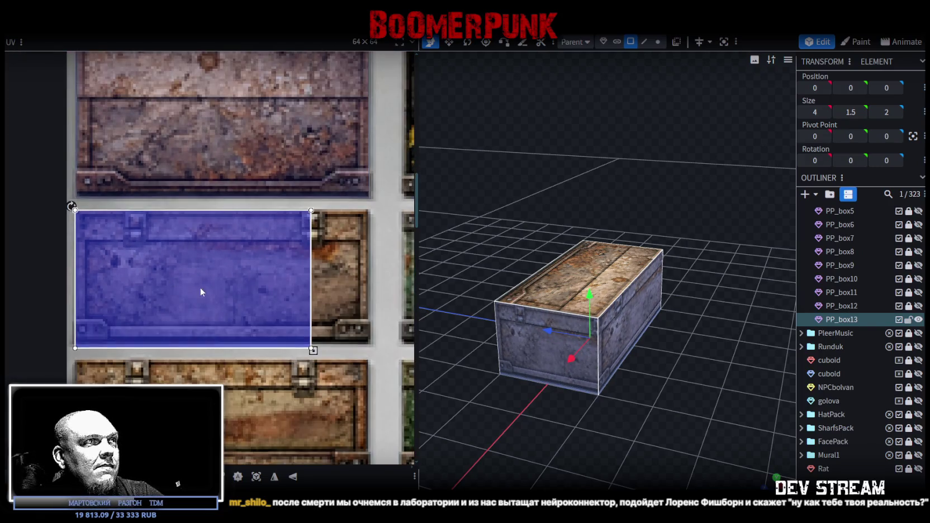
scroll(235, 313, up, 3)
mouse_move(269, 333)
mouse_down()
mouse_move(375, 316)
mouse_move(404, 324)
mouse_move(398, 317)
mouse_up()
scroll(260, 302, down, 3)
Step: Shift and narrow another face's UV to fit its panel, then deselect to inspect the crate
drag(522, 396, 592, 412)
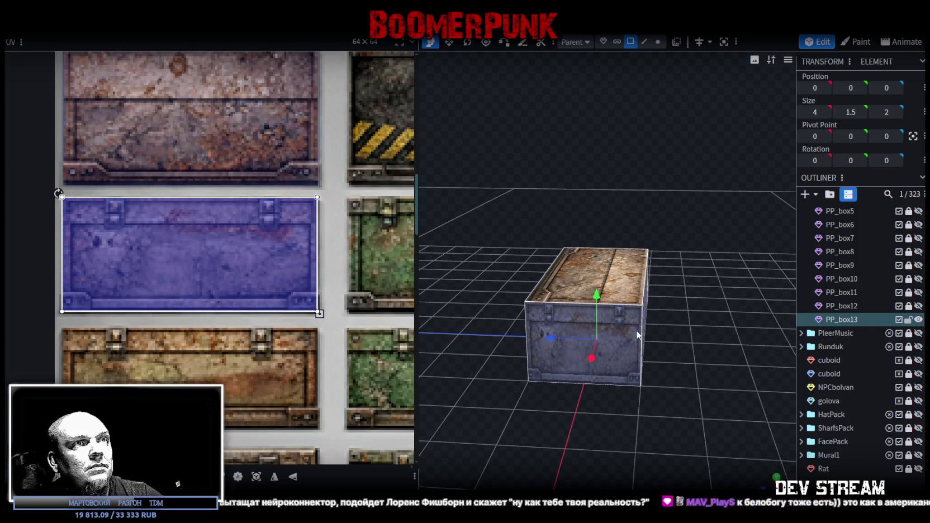
drag(716, 347, 469, 344)
click(628, 305)
drag(162, 252, 220, 259)
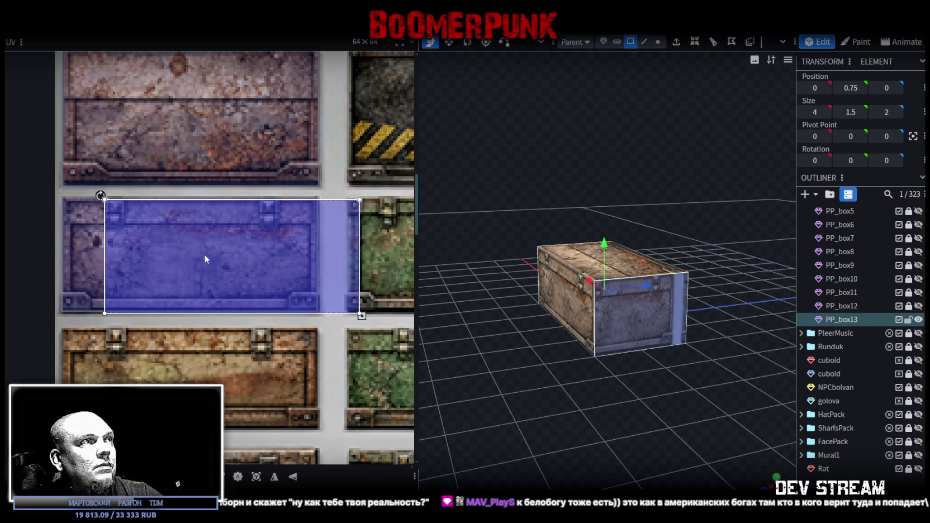
scroll(128, 204, up, 5)
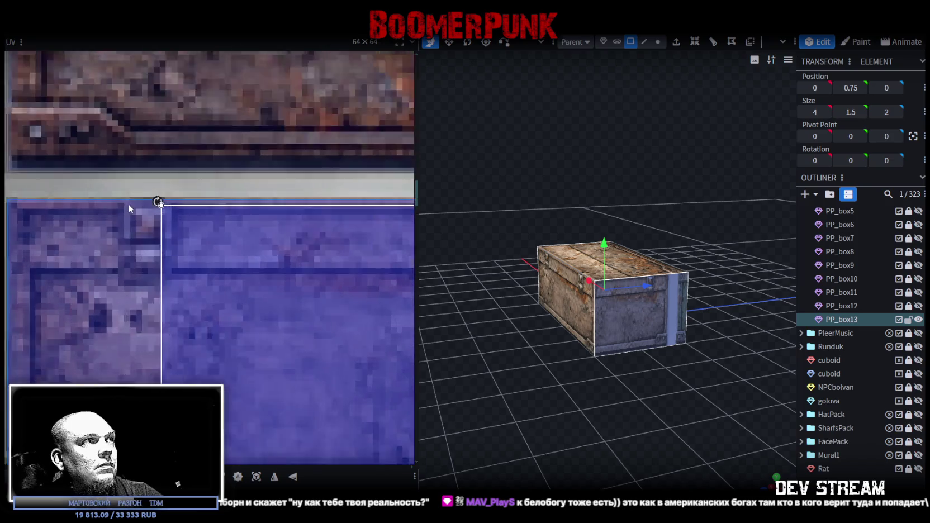
scroll(162, 218, up, 3)
scroll(206, 235, down, 3)
scroll(216, 271, down, 3)
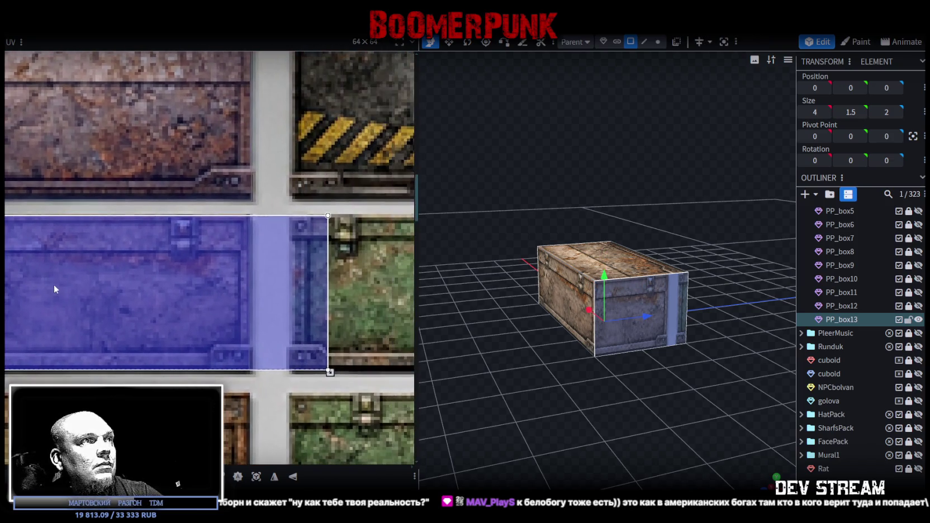
drag(330, 372, 175, 373)
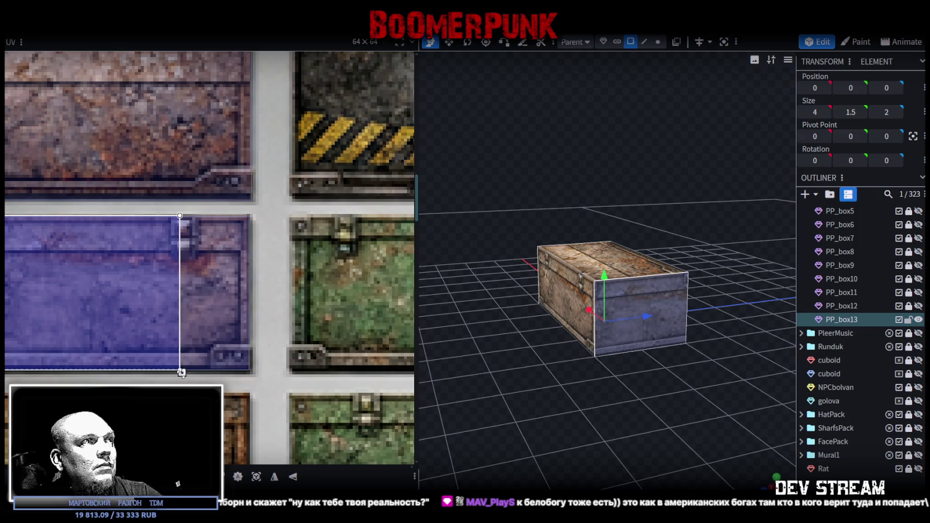
scroll(184, 366, up, 2)
scroll(187, 366, up, 2)
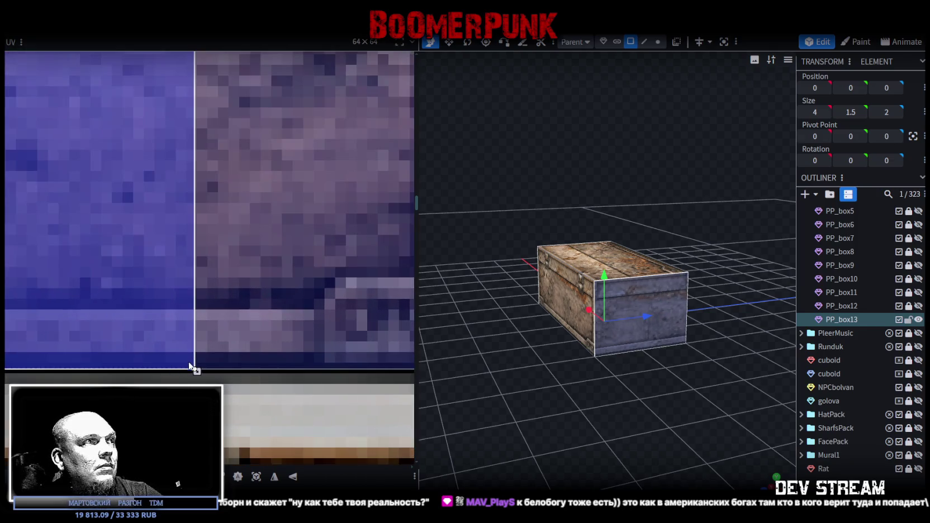
click(768, 448)
mouse_move(768, 448)
mouse_down()
mouse_move(605, 416)
mouse_move(620, 408)
mouse_move(434, 406)
mouse_move(395, 434)
mouse_move(317, 431)
mouse_move(642, 427)
mouse_move(605, 419)
mouse_move(618, 406)
mouse_up()
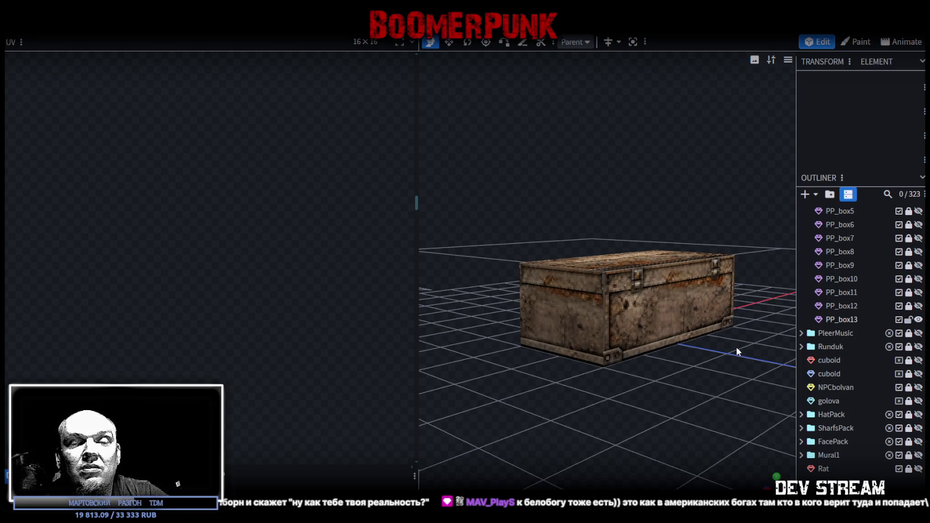
Step: Reselect PP_box13 and adjust the lower-right corner of its end-face UV
click(734, 301)
mouse_move(677, 312)
mouse_down()
mouse_move(649, 431)
mouse_move(599, 404)
mouse_move(622, 361)
mouse_move(609, 381)
mouse_move(606, 343)
mouse_up()
scroll(113, 330, down, 3)
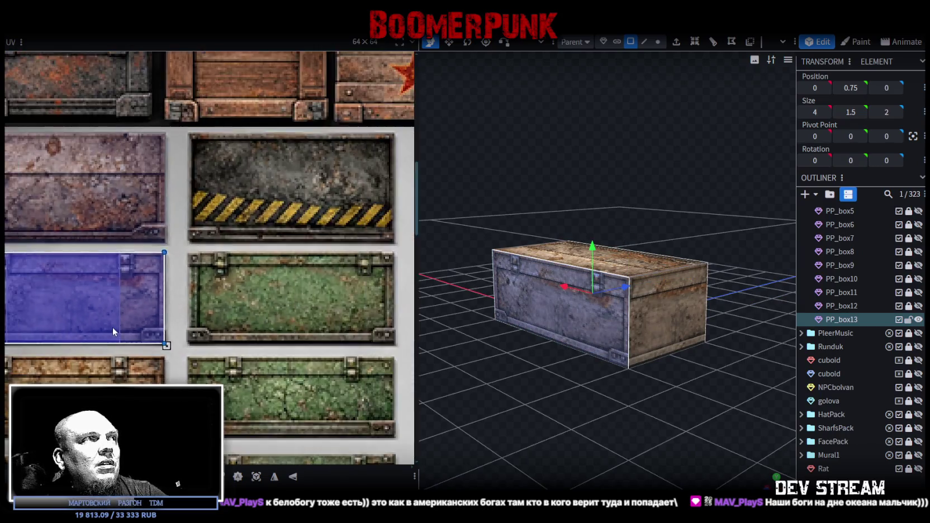
scroll(113, 327, down, 2)
scroll(98, 321, up, 1)
scroll(96, 324, up, 5)
scroll(96, 325, up, 2)
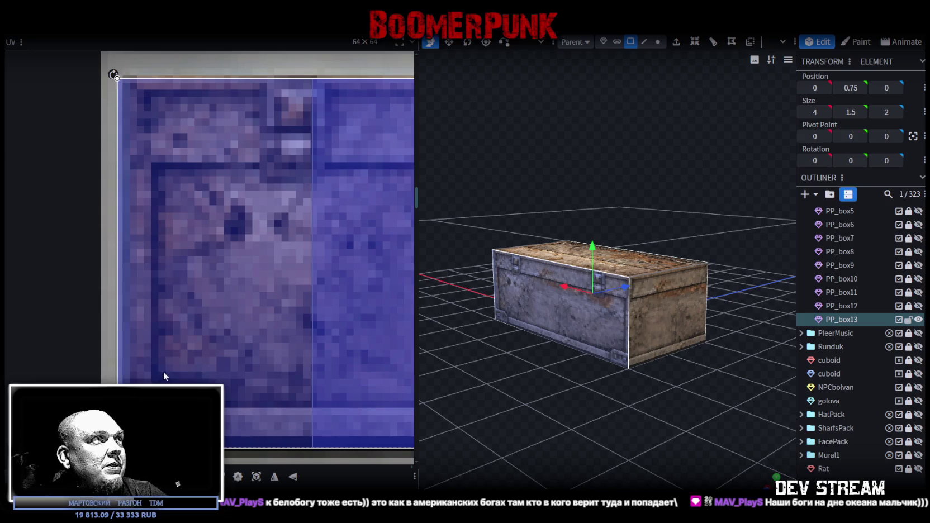
scroll(167, 372, down, 2)
scroll(167, 369, down, 2)
scroll(263, 349, up, 2)
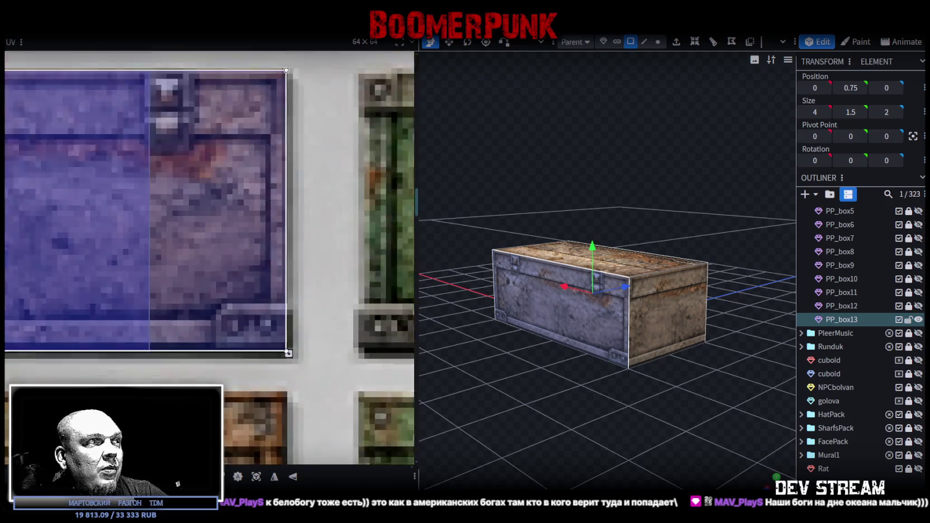
scroll(276, 350, up, 2)
middle_drag(352, 292, 331, 328)
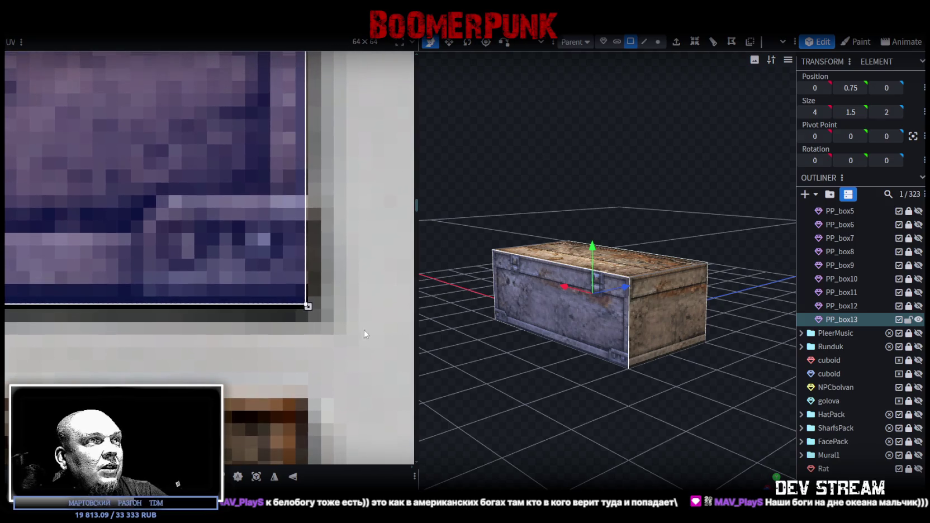
Step: Reselect the whole crate and duplicate it as PP_box14 (4 × 1.5 × 2)
mouse_move(564, 391)
mouse_down()
mouse_move(700, 427)
mouse_move(709, 406)
mouse_move(551, 409)
mouse_move(467, 439)
mouse_move(622, 371)
mouse_up()
click(588, 402)
click(527, 360)
mouse_move(526, 360)
mouse_down()
mouse_move(627, 420)
mouse_move(651, 361)
mouse_up()
scroll(304, 295, down, 3)
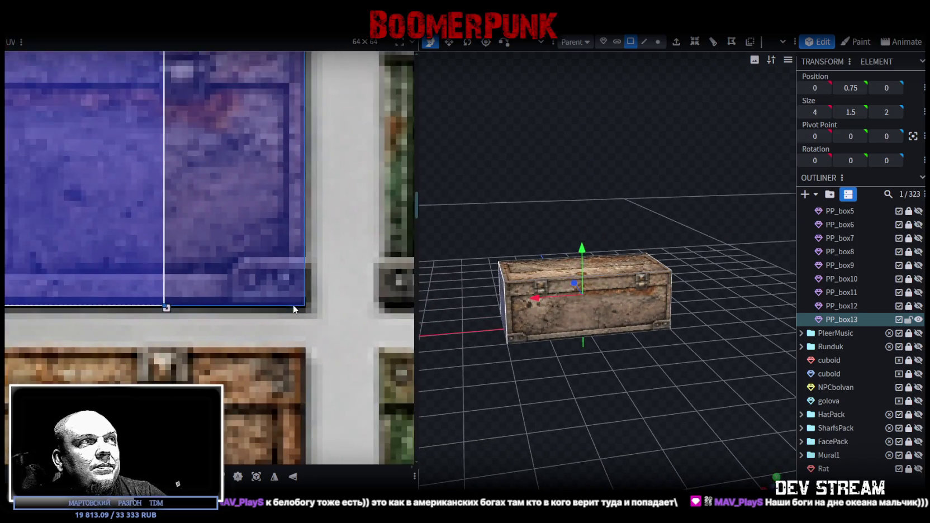
scroll(304, 294, down, 2)
scroll(303, 294, down, 1)
click(559, 290)
mouse_move(654, 404)
mouse_down()
mouse_move(628, 305)
mouse_move(634, 364)
mouse_up()
scroll(205, 354, down, 2)
scroll(205, 354, down, 2)
scroll(205, 354, down, 1)
scroll(210, 364, up, 3)
scroll(210, 364, up, 2)
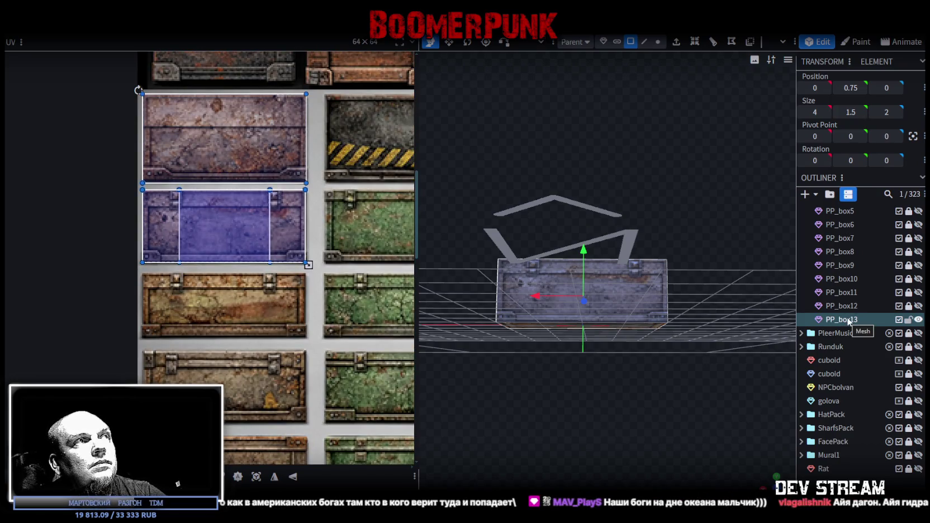
key(ctrl+d)
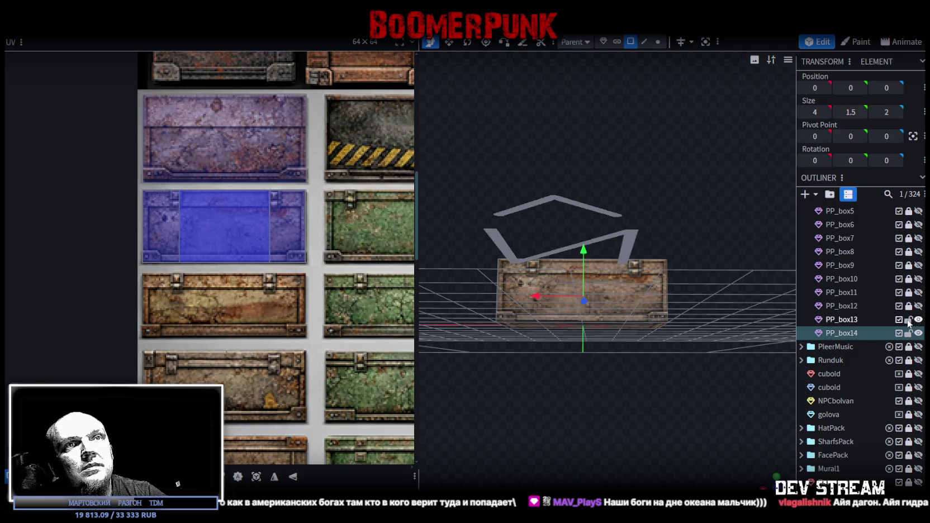
Step: Move PP_box14's front-face UV onto the lower brown crate panel and raise its bottom edge to fit
click(576, 295)
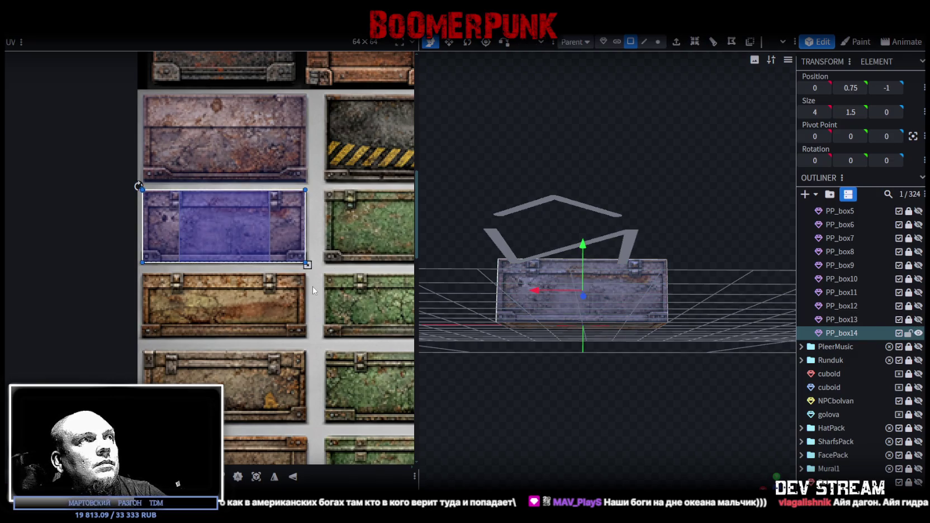
scroll(223, 232, up, 3)
mouse_move(142, 228)
mouse_down()
mouse_move(117, 327)
mouse_move(122, 363)
mouse_up()
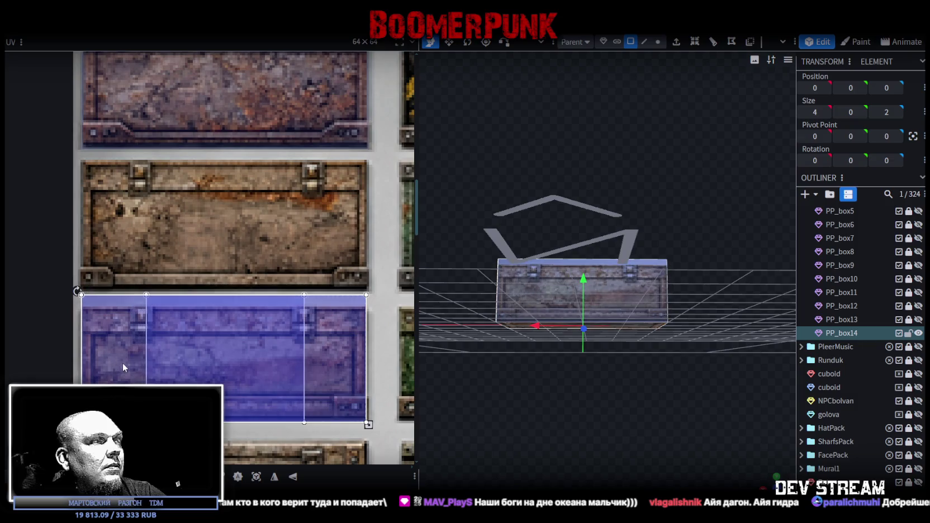
scroll(122, 363, up, 2)
shift+click(136, 311)
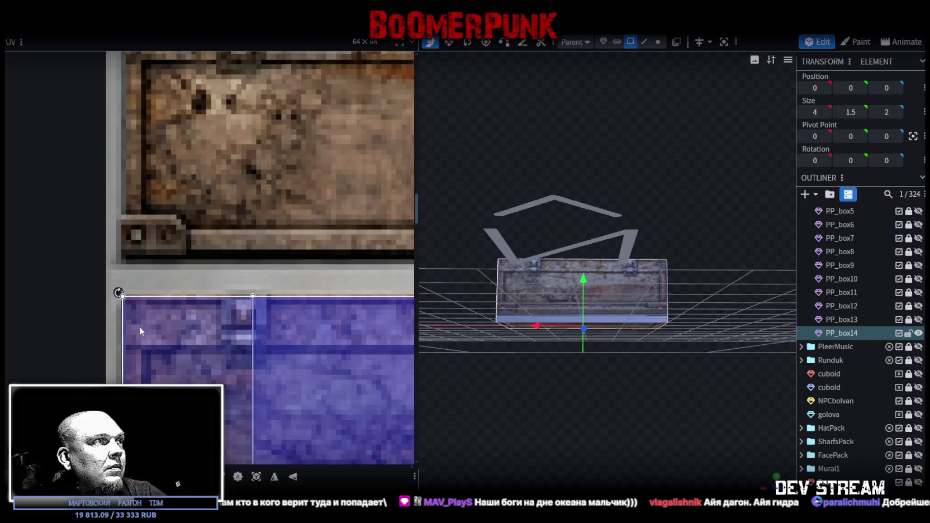
scroll(168, 341, down, 4)
scroll(221, 345, up, 1)
scroll(336, 391, up, 2)
drag(341, 398, 338, 373)
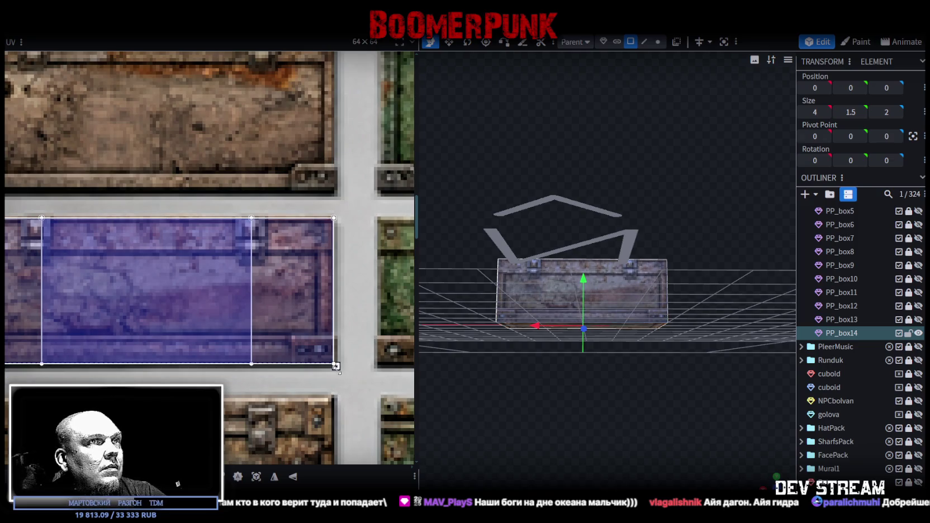
Step: Lower the top face for a flatter box, duplicate it as PP_box15, and hide PP_box14
drag(560, 389, 580, 299)
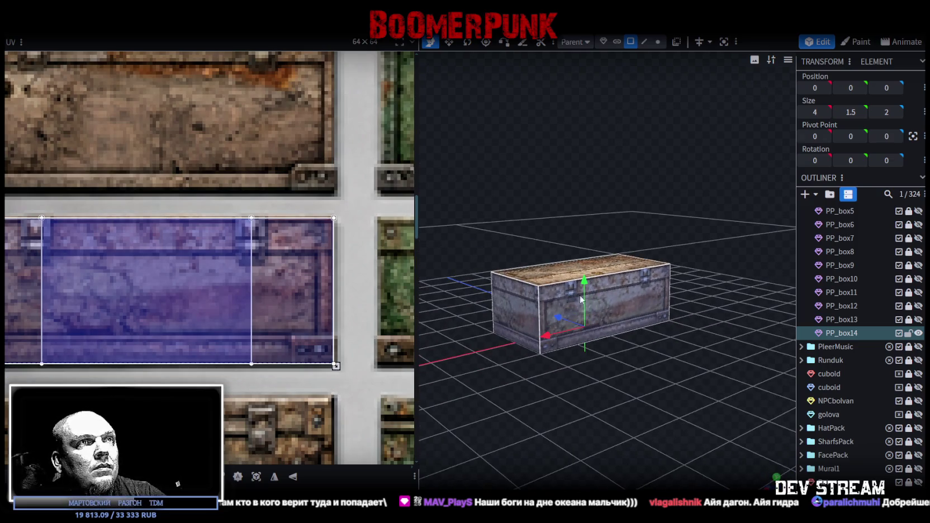
click(563, 281)
drag(583, 222, 583, 240)
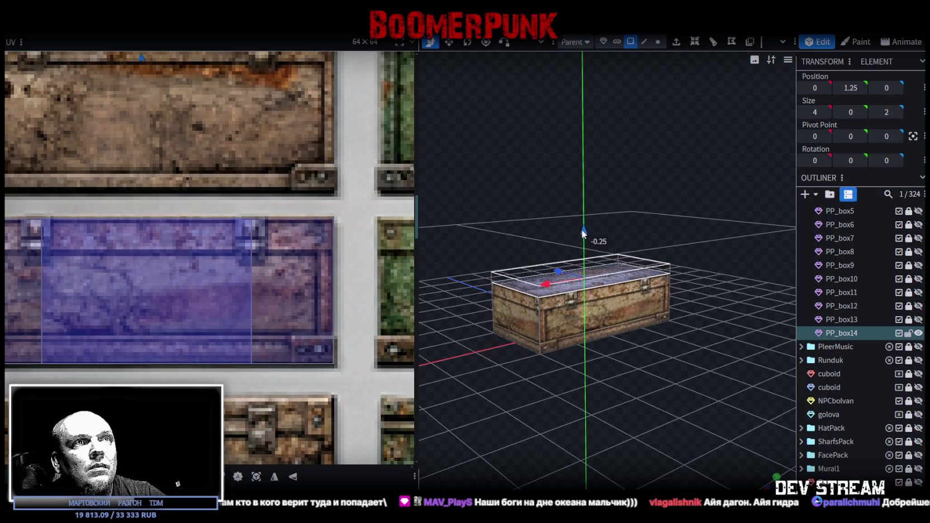
mouse_move(583, 241)
mouse_down()
mouse_move(582, 232)
mouse_move(533, 418)
mouse_move(486, 394)
mouse_move(574, 378)
mouse_move(706, 381)
mouse_move(747, 411)
mouse_up()
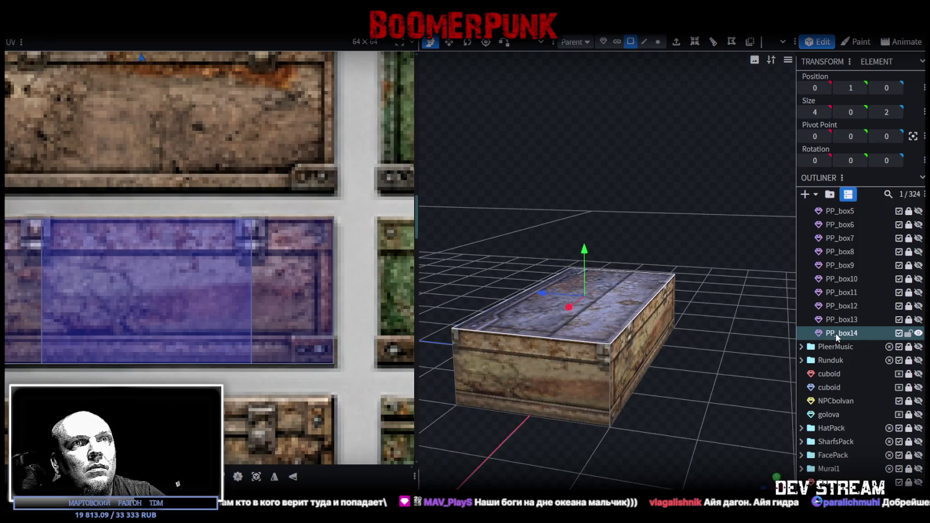
key(ctrl+d)
click(917, 334)
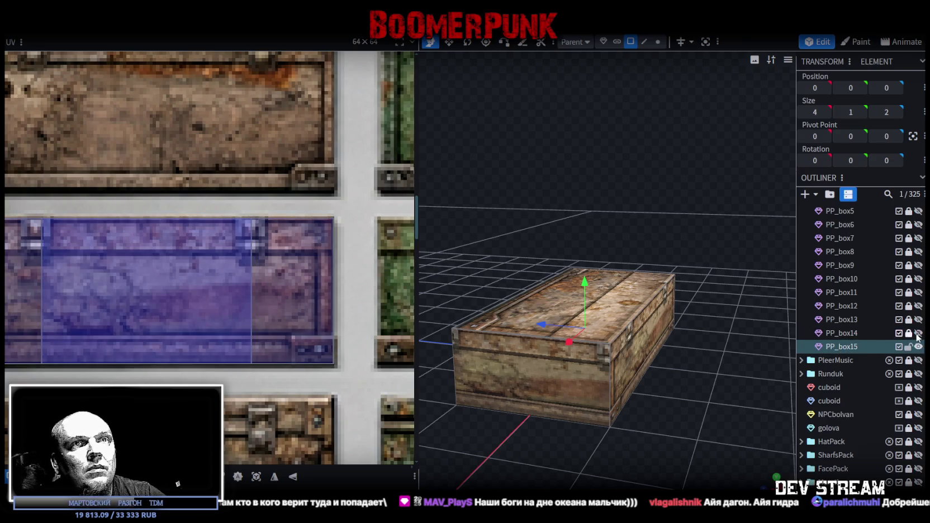
Step: Map PP_box15's top face onto a crate panel and raise it to make the box taller
click(631, 361)
scroll(64, 331, down, 3)
scroll(155, 329, down, 2)
scroll(155, 328, down, 3)
scroll(147, 323, down, 2)
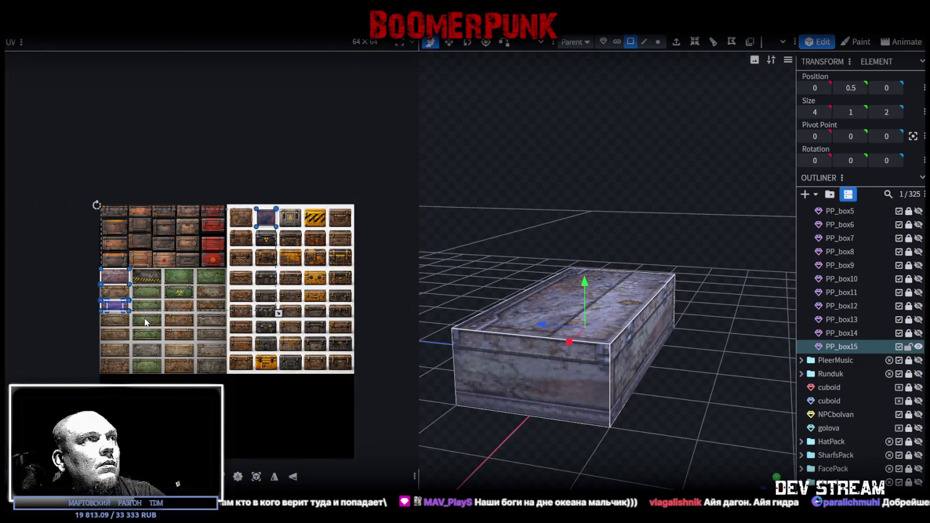
scroll(73, 300, up, 3)
scroll(73, 299, up, 4)
scroll(74, 299, up, 2)
click(189, 246)
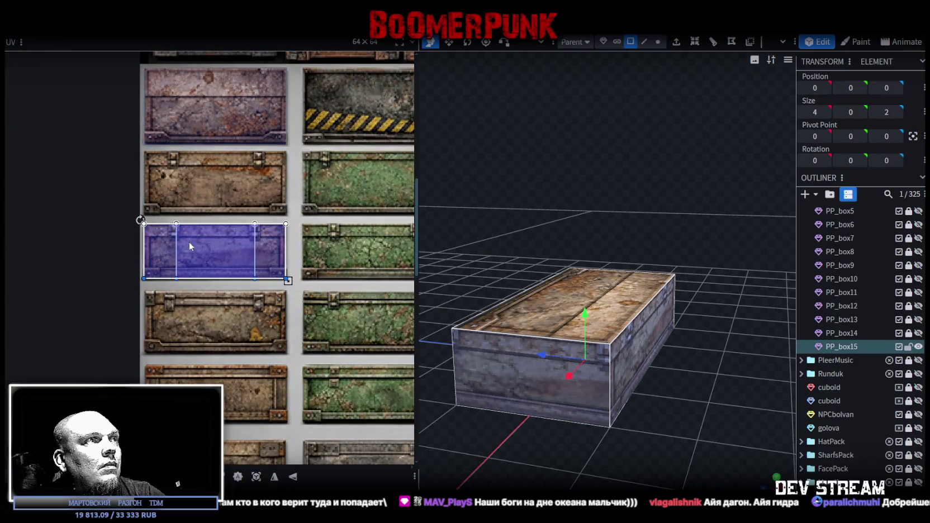
scroll(187, 252, down, 3)
click(569, 302)
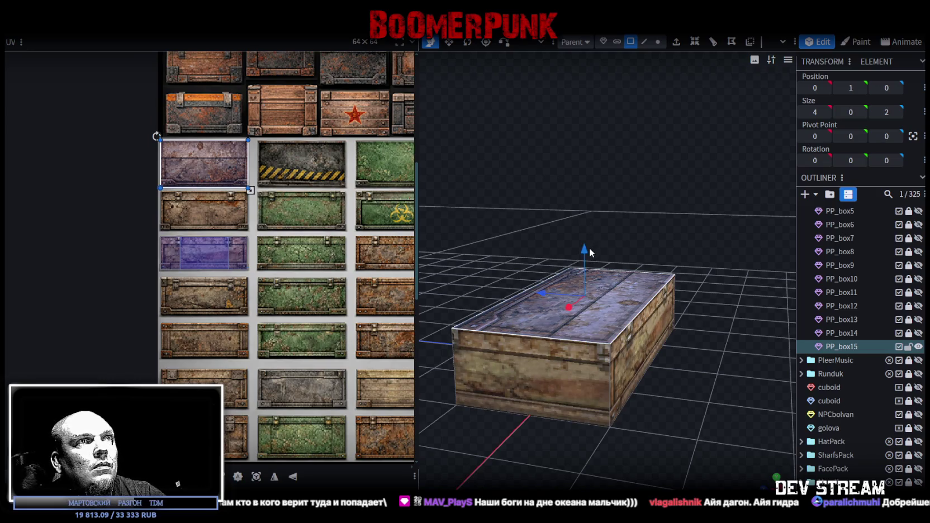
drag(589, 248, 589, 221)
Step: Move the front-face UV down one crate row and enlarge it to cover the panel
click(178, 249)
drag(178, 249, 180, 290)
scroll(158, 262, up, 3)
scroll(158, 261, up, 1)
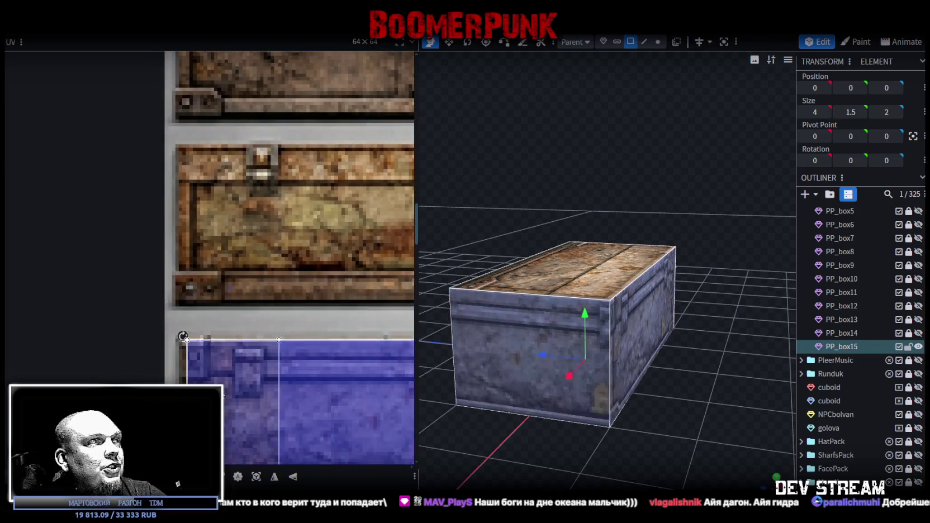
scroll(215, 358, up, 2)
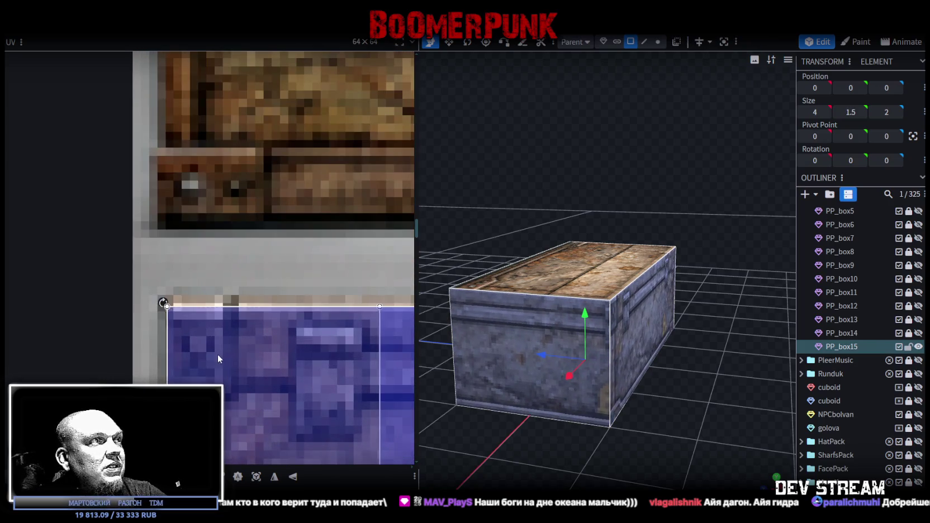
scroll(218, 357, down, 3)
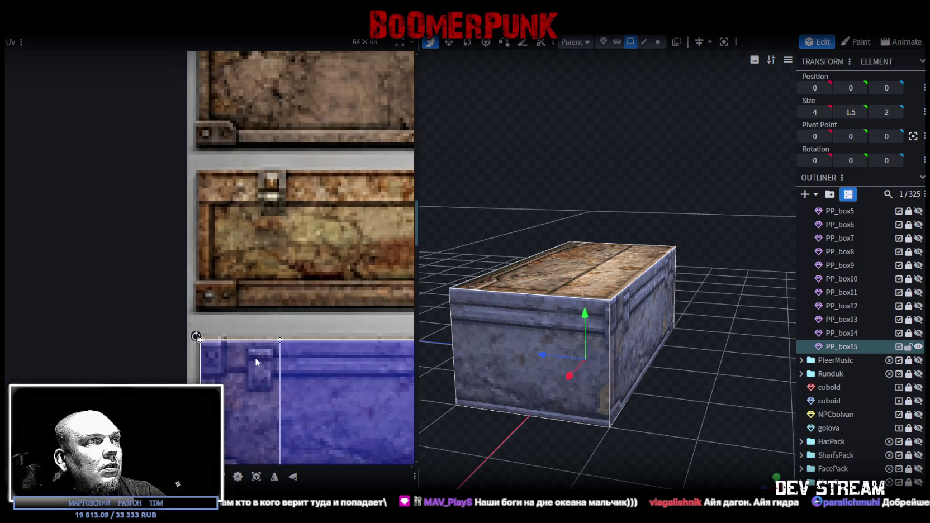
scroll(214, 282, up, 2)
scroll(246, 283, up, 2)
scroll(277, 286, up, 2)
drag(277, 286, 270, 323)
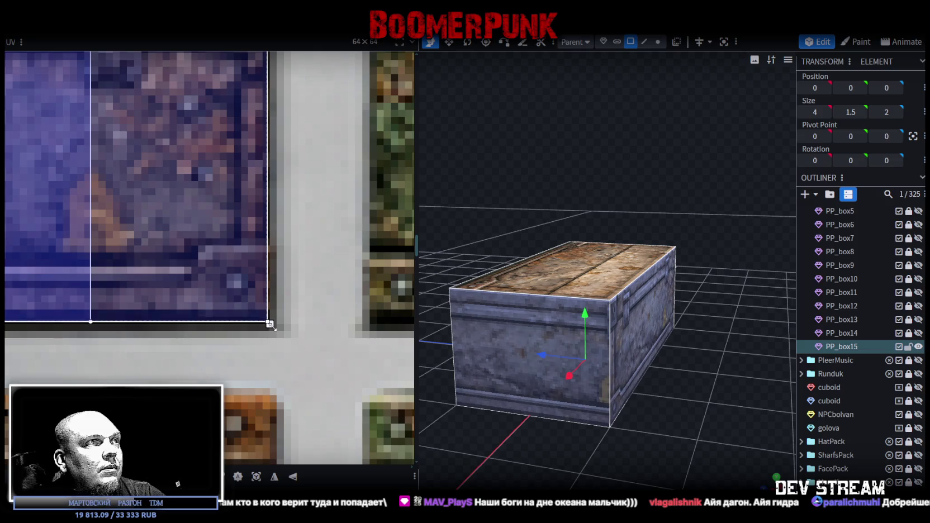
scroll(267, 326, down, 3)
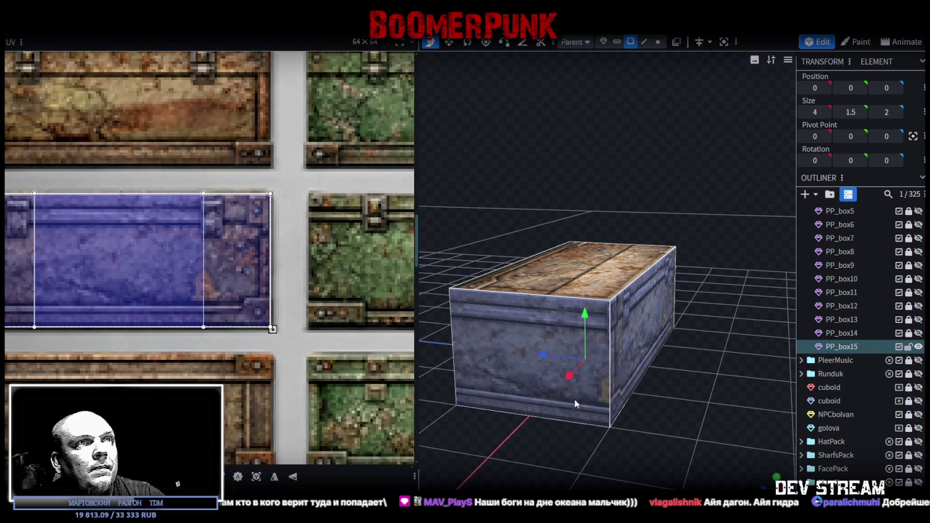
Step: Inspect the finished crate, then duplicate PP_box15 as PP_box16
click(651, 450)
mouse_move(651, 450)
mouse_down()
mouse_move(522, 444)
mouse_move(552, 440)
mouse_move(577, 422)
mouse_move(721, 418)
mouse_up()
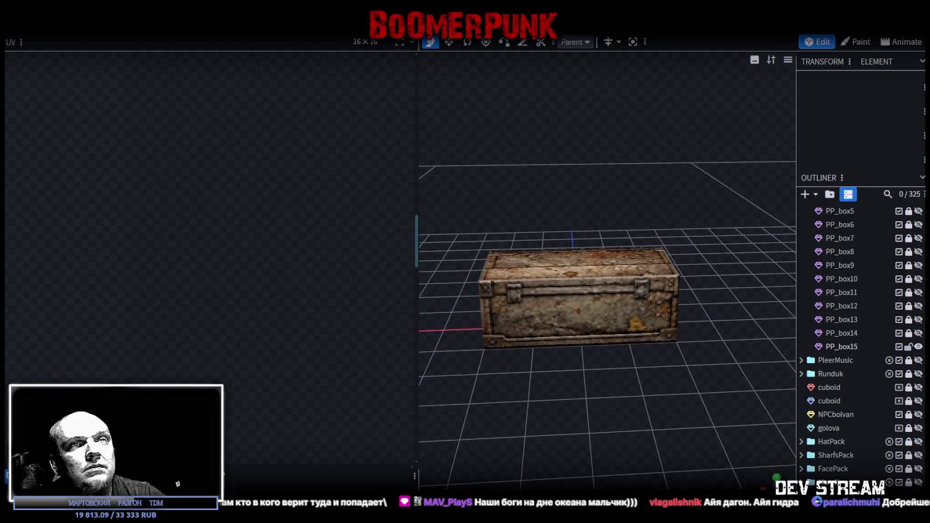
click(838, 348)
key(ctrl+d)
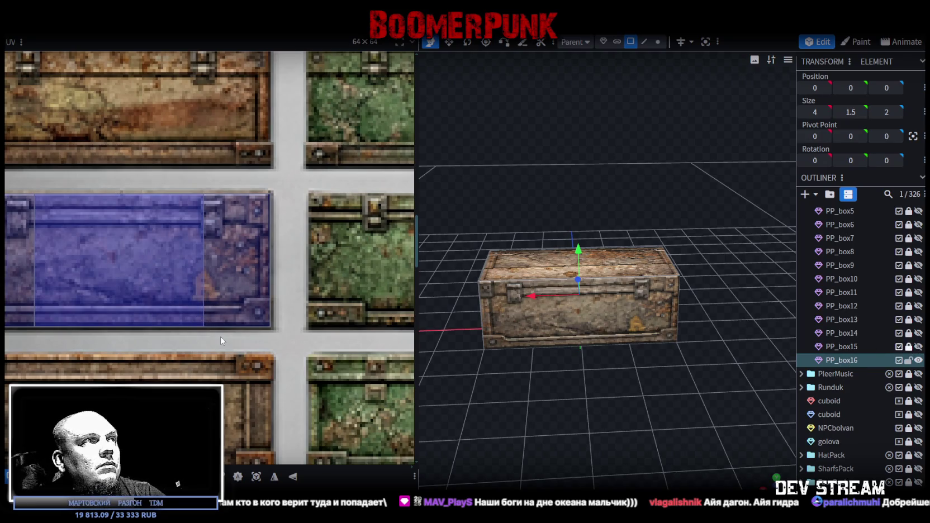
Step: Move PP_box16's front-face UV onto another crate panel and resize its texture area
scroll(215, 302, down, 2)
scroll(221, 300, down, 1)
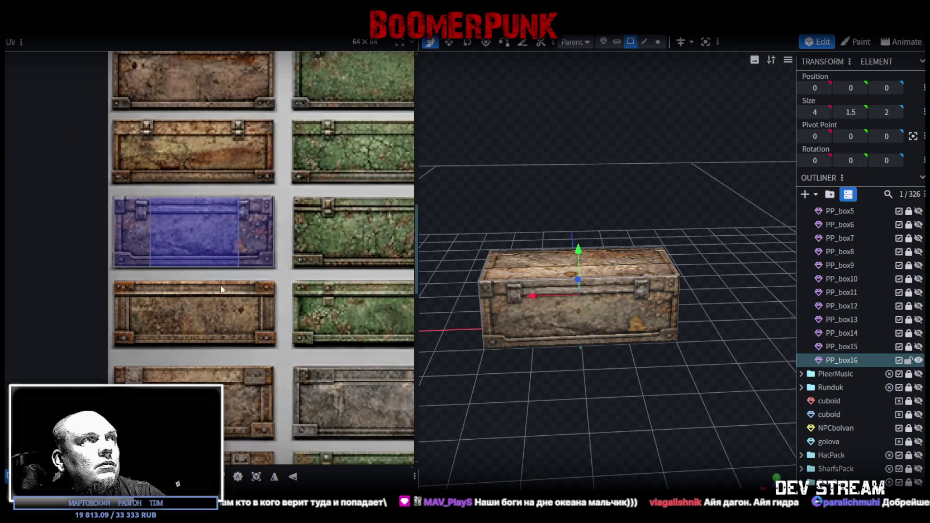
mouse_move(118, 199)
mouse_down()
mouse_move(124, 320)
mouse_move(158, 283)
mouse_up()
scroll(124, 320, up, 3)
scroll(123, 279, up, 2)
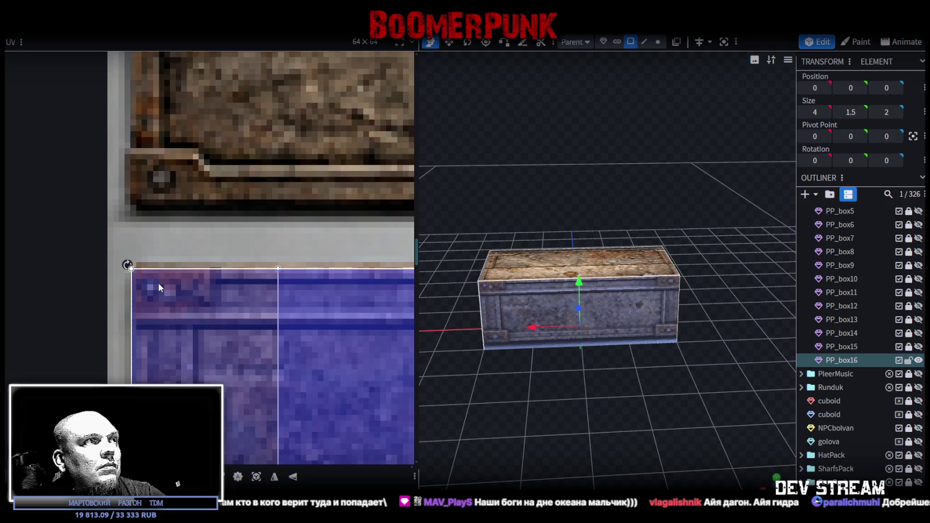
scroll(158, 283, down, 2)
scroll(297, 330, up, 2)
drag(238, 354, 242, 336)
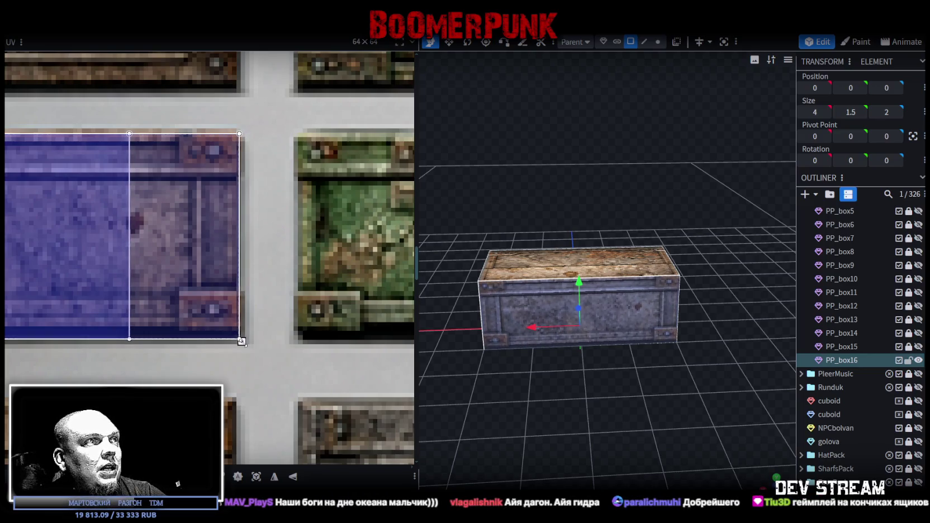
Step: Adjust the box height by pulling its top face down and back up
mouse_move(520, 402)
mouse_down()
mouse_move(594, 425)
mouse_move(645, 420)
mouse_move(637, 416)
mouse_up()
scroll(592, 425, up, 3)
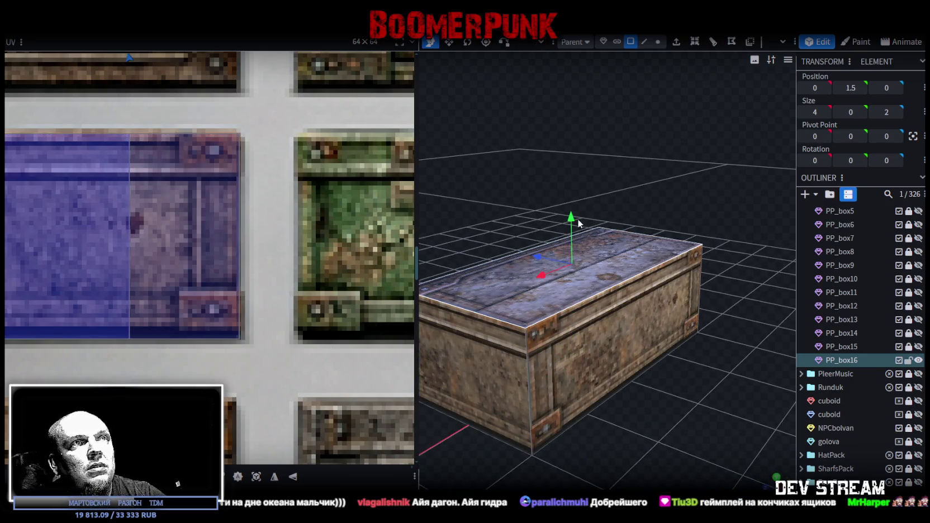
drag(579, 225, 573, 249)
mouse_move(679, 428)
mouse_down()
mouse_move(576, 407)
mouse_move(593, 405)
mouse_up()
drag(571, 240, 564, 198)
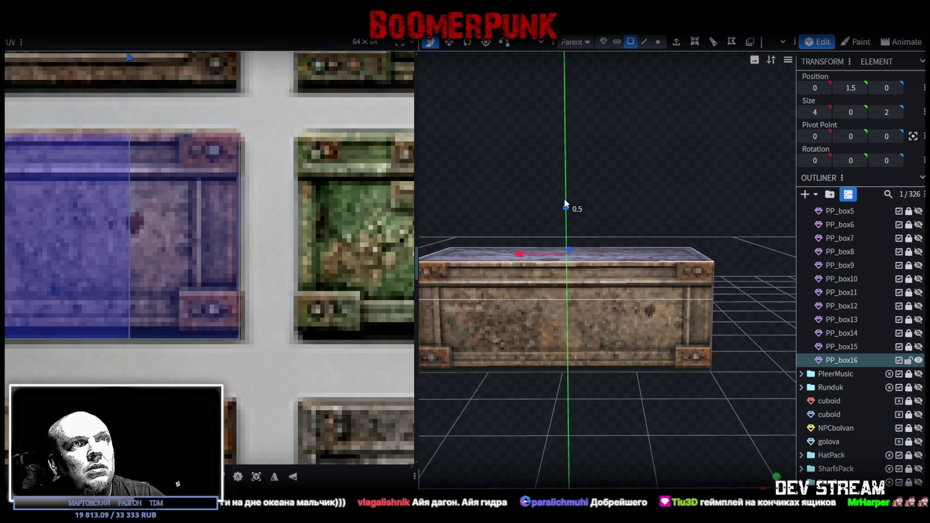
scroll(637, 404, down, 3)
mouse_move(637, 403)
mouse_down()
mouse_move(454, 408)
mouse_move(620, 418)
mouse_up()
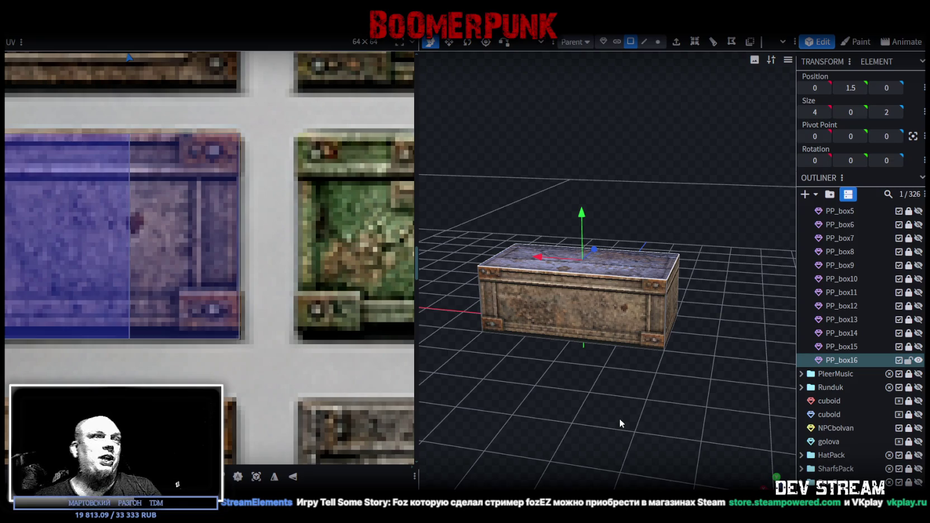
Step: Check the front face against the atlas, then duplicate PP_box16 as PP_box17
click(606, 323)
drag(648, 409, 530, 415)
scroll(66, 216, down, 3)
scroll(112, 230, down, 3)
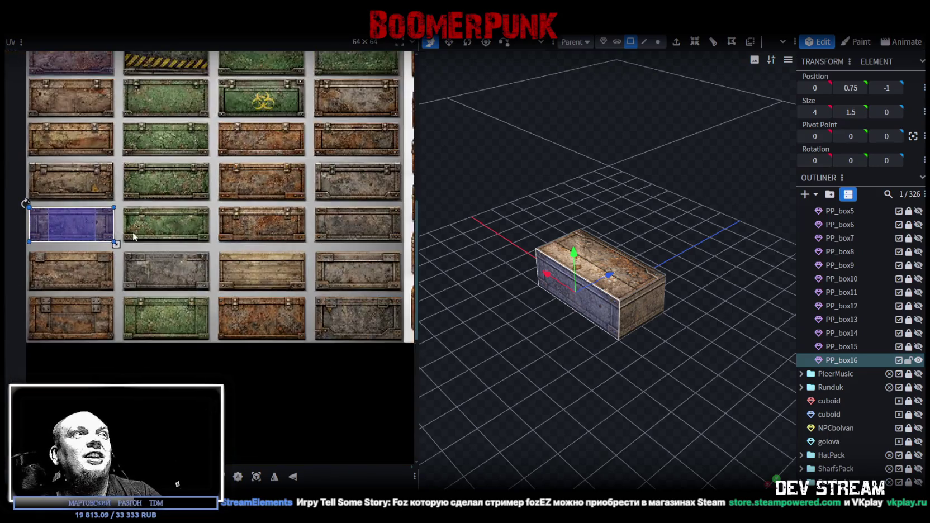
scroll(135, 237, down, 2)
middle_drag(188, 247, 273, 276)
click(845, 360)
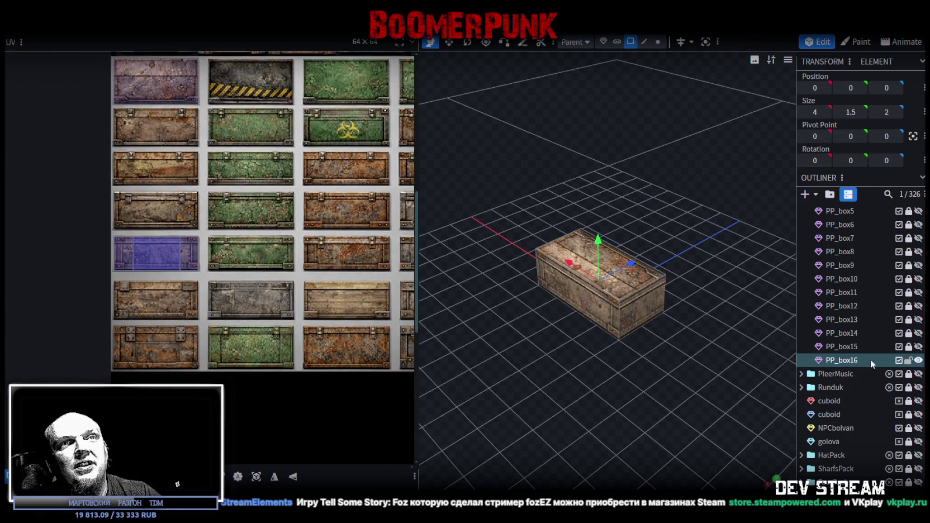
key(ctrl+d)
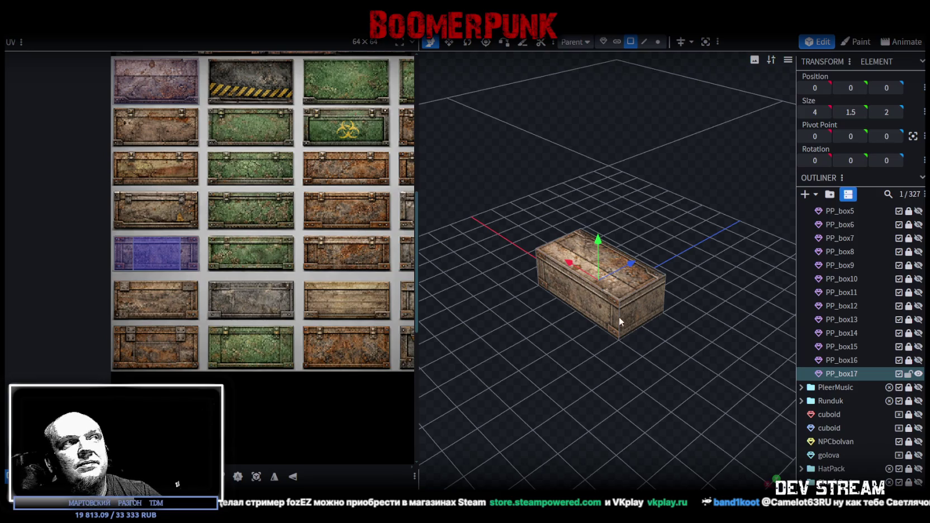
Step: Move PP_box17's front-face UV down one crate row, aligned just below the panel border
click(119, 253)
drag(120, 254, 128, 286)
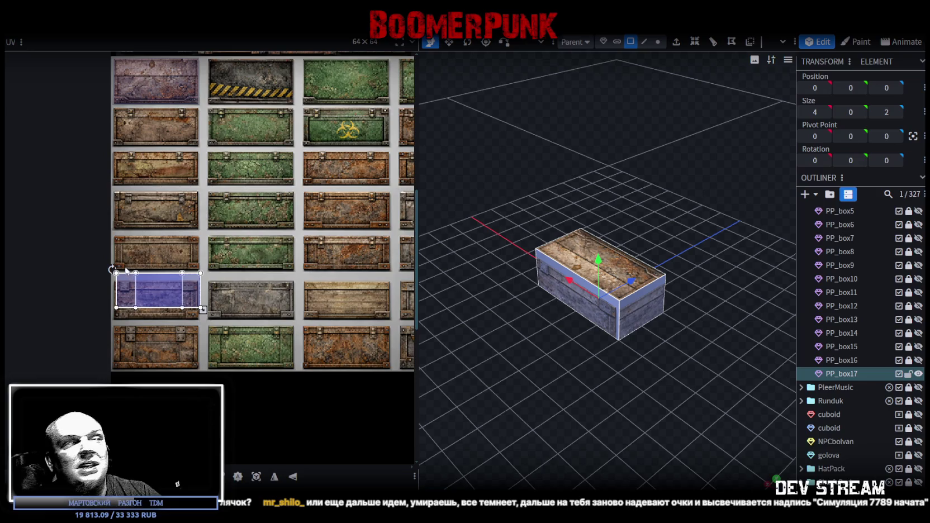
ctrl+scroll(127, 277, up, 2)
ctrl+scroll(140, 258, up, 3)
drag(155, 246, 160, 253)
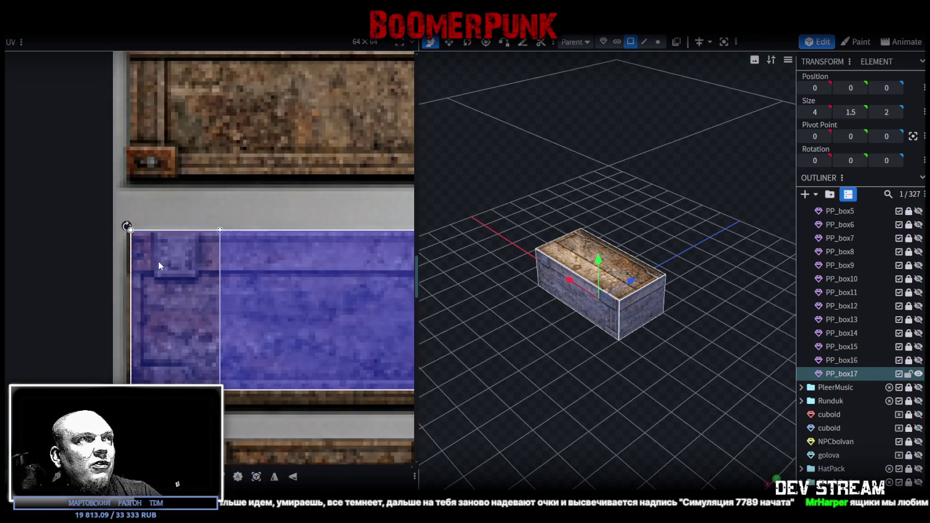
ctrl+scroll(151, 235, up, 2)
ctrl+scroll(145, 263, up, 2)
drag(142, 285, 138, 274)
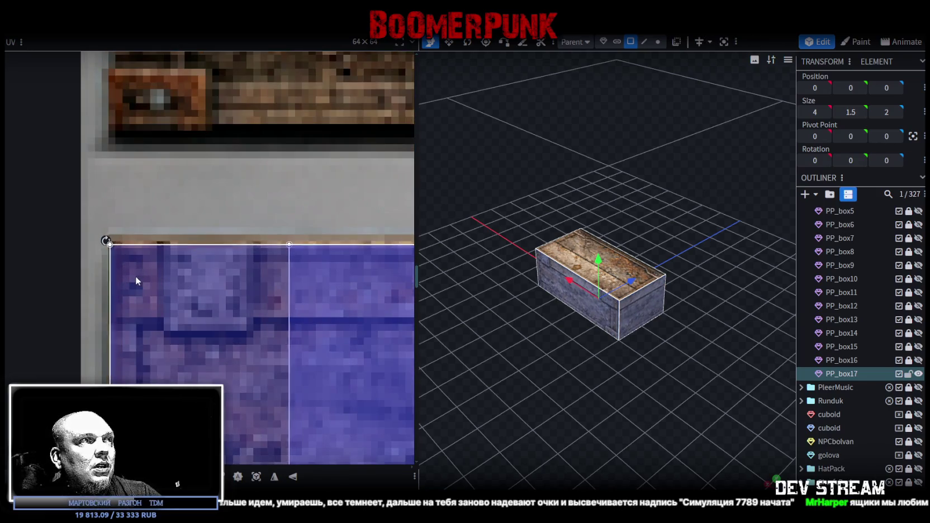
Step: Trim the front face's UV area from its corner to fit the panel
ctrl+scroll(150, 278, down, 2)
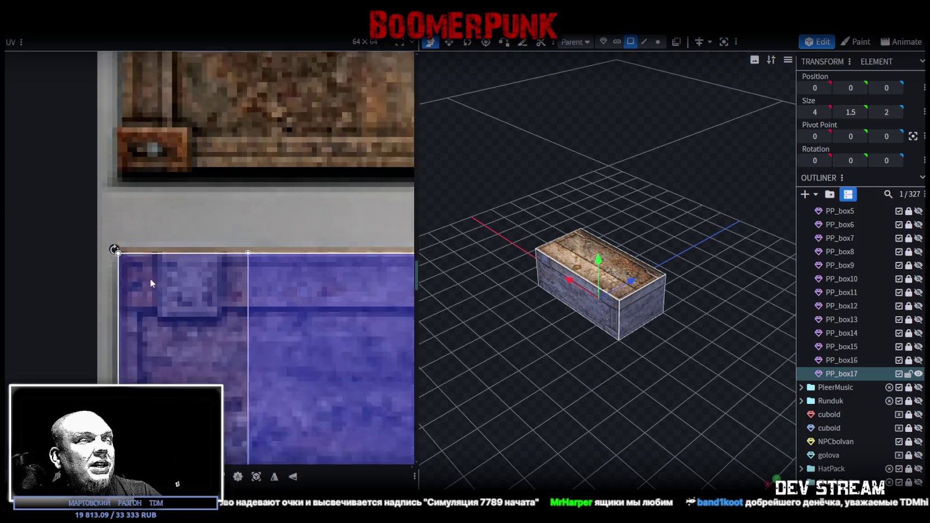
ctrl+scroll(109, 240, down, 3)
ctrl+scroll(208, 298, up, 4)
drag(213, 262, 205, 307)
ctrl+scroll(203, 306, down, 4)
ctrl+scroll(268, 323, down, 2)
ctrl+scroll(288, 324, down, 1)
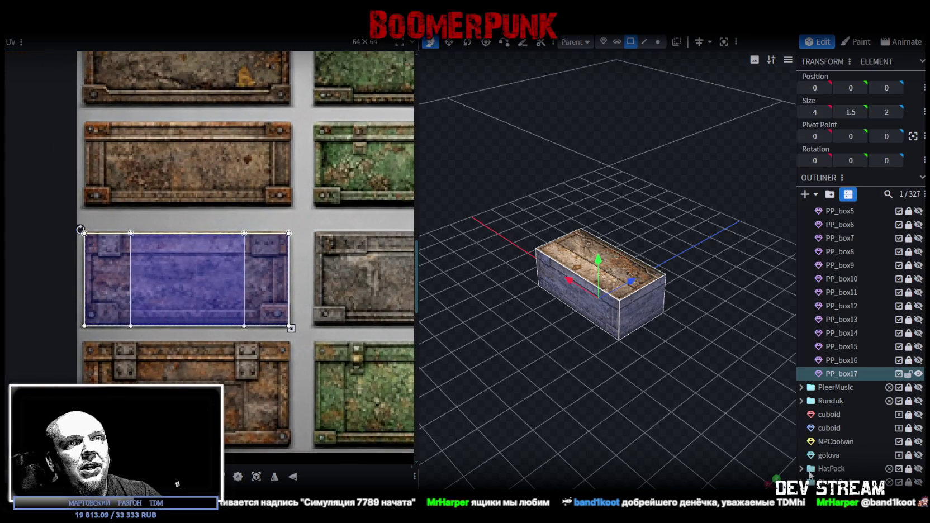
scroll(903, 469, down, 3)
Step: Inspect PP_box17 by selecting its front and right end faces from different angles
click(780, 457)
mouse_move(780, 458)
mouse_down()
mouse_move(544, 403)
mouse_move(564, 387)
mouse_up()
scroll(619, 403, up, 3)
click(617, 351)
mouse_move(658, 368)
mouse_down()
mouse_move(535, 471)
mouse_move(666, 439)
mouse_move(580, 432)
mouse_up()
click(699, 338)
mouse_move(700, 338)
mouse_down()
mouse_move(539, 404)
mouse_move(748, 398)
mouse_up()
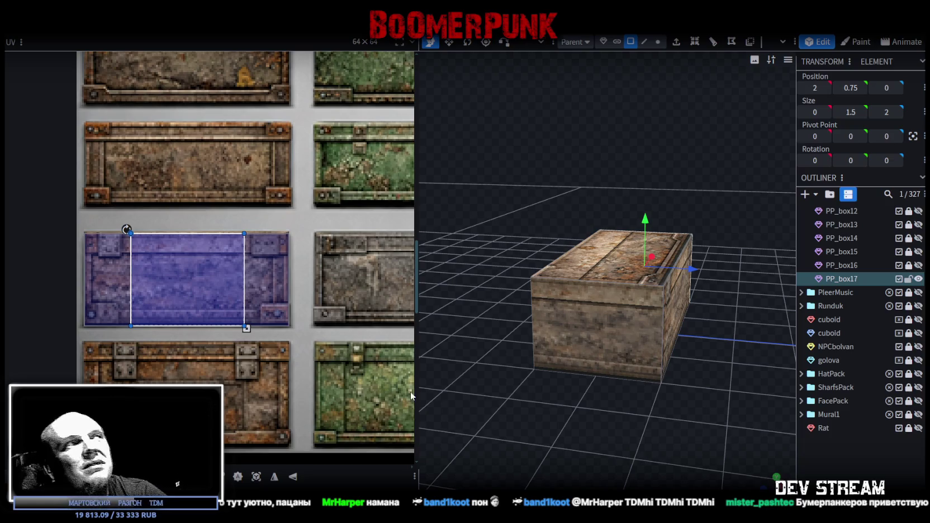
Step: Orbit around PP_box17 and select its top face
mouse_move(570, 442)
mouse_down()
mouse_move(545, 413)
mouse_move(607, 432)
mouse_move(598, 442)
mouse_move(616, 265)
mouse_up()
click(635, 279)
click(662, 329)
click(594, 358)
drag(594, 358, 578, 434)
click(633, 257)
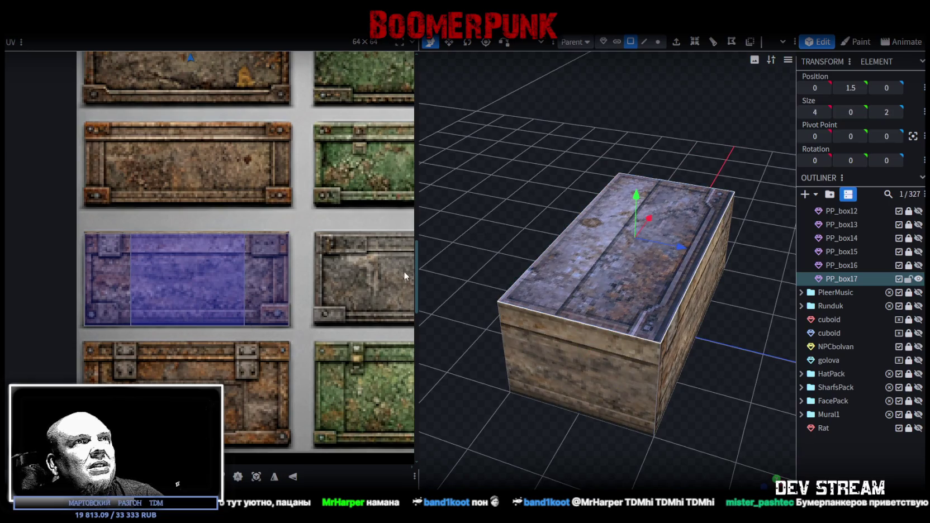
Step: Adjust the corner of the top face's UV area in the UV editor
scroll(405, 273, down, 3)
scroll(317, 242, down, 2)
scroll(318, 294, up, 3)
scroll(224, 287, up, 3)
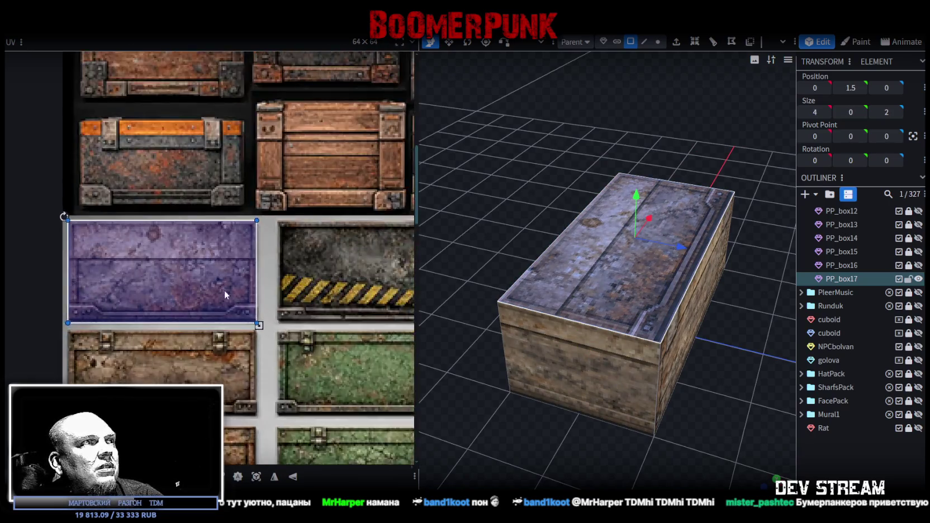
scroll(250, 318, up, 2)
scroll(250, 319, up, 2)
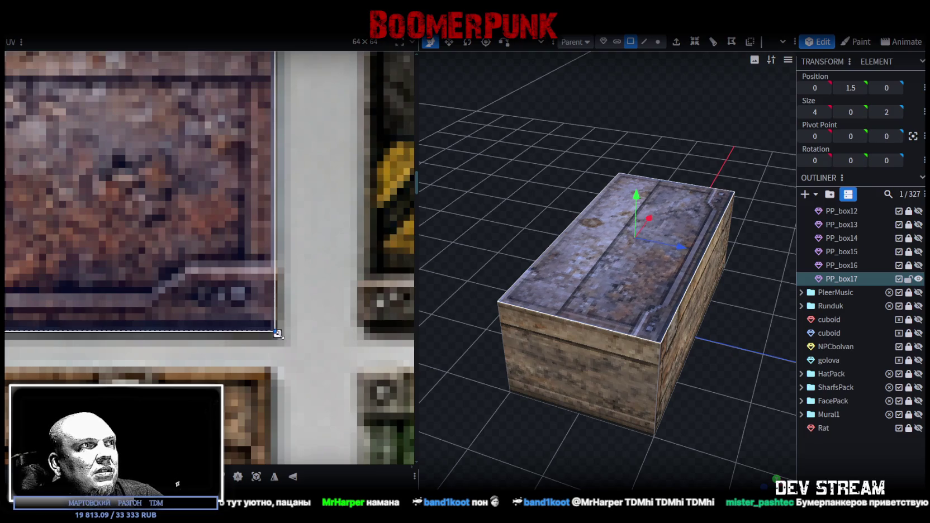
drag(278, 340, 278, 340)
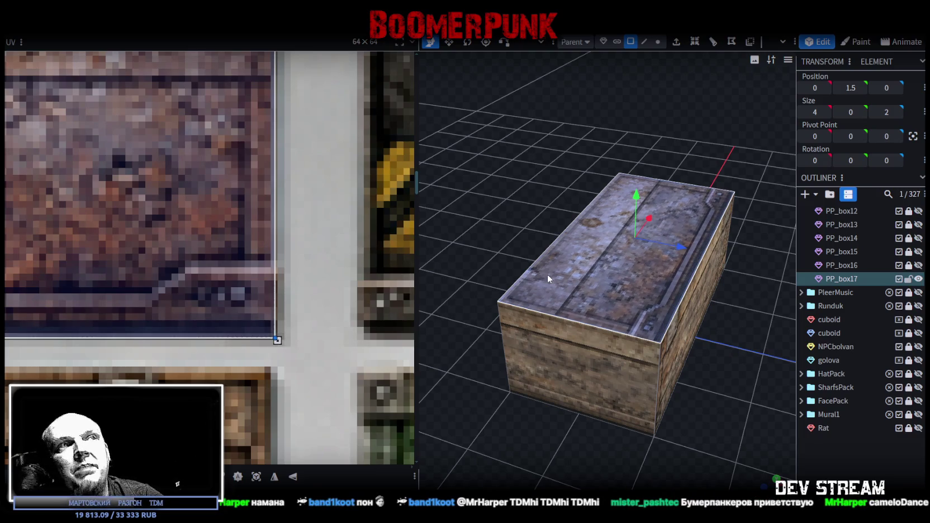
scroll(683, 296, down, 2)
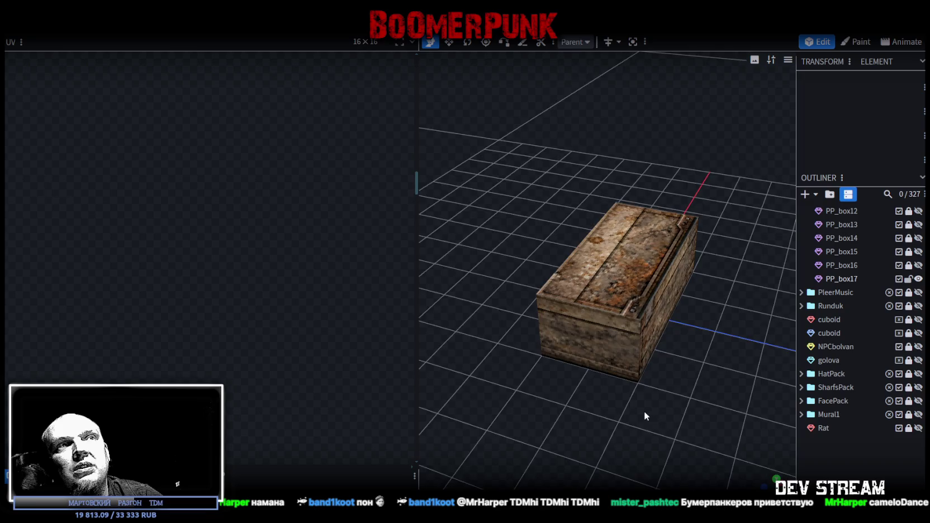
Step: Pull the lid UV's bottom edge up so the texture fits the crate panel
drag(644, 410, 671, 429)
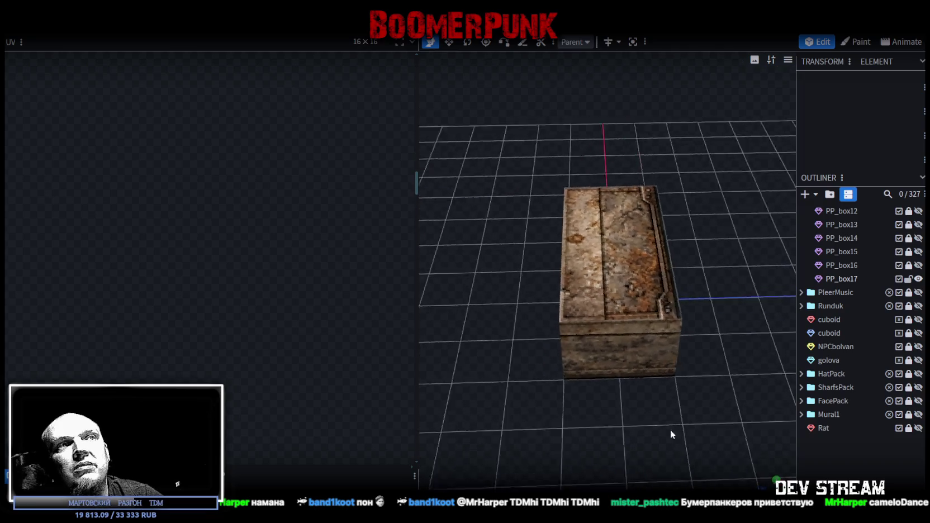
scroll(626, 293, up, 2)
click(561, 275)
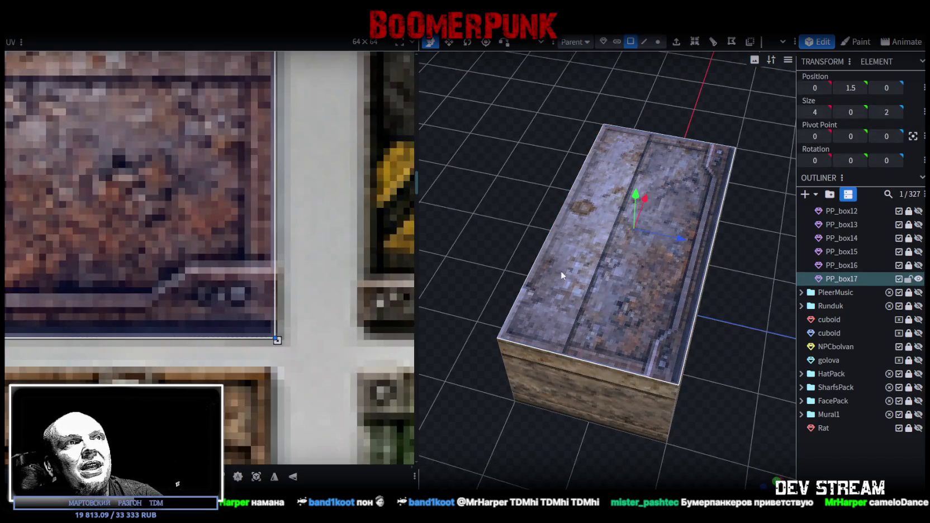
drag(277, 341, 277, 327)
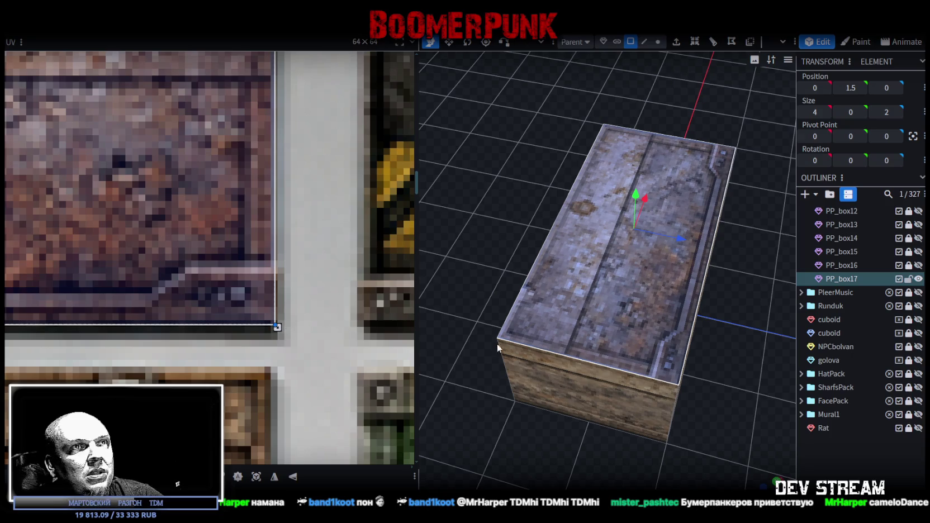
click(830, 443)
mouse_move(674, 432)
mouse_down()
mouse_move(580, 381)
mouse_move(611, 396)
mouse_up()
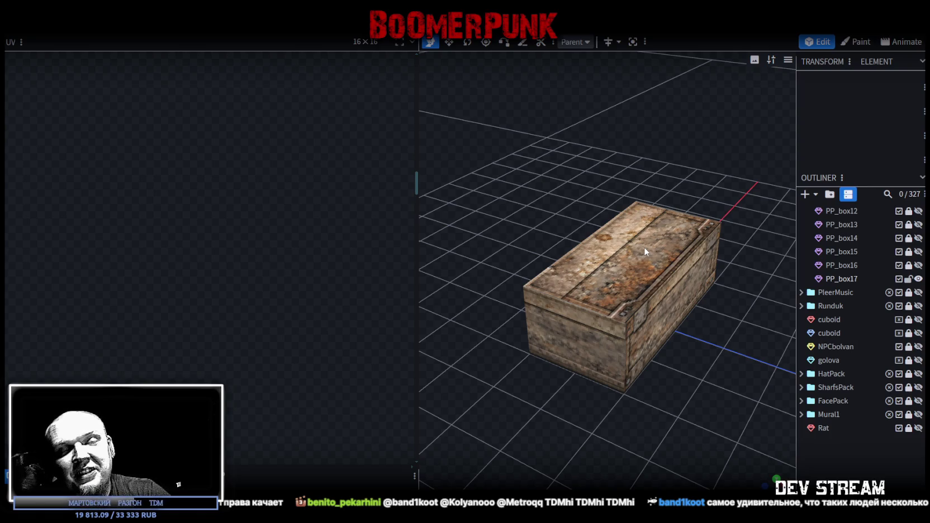
click(699, 267)
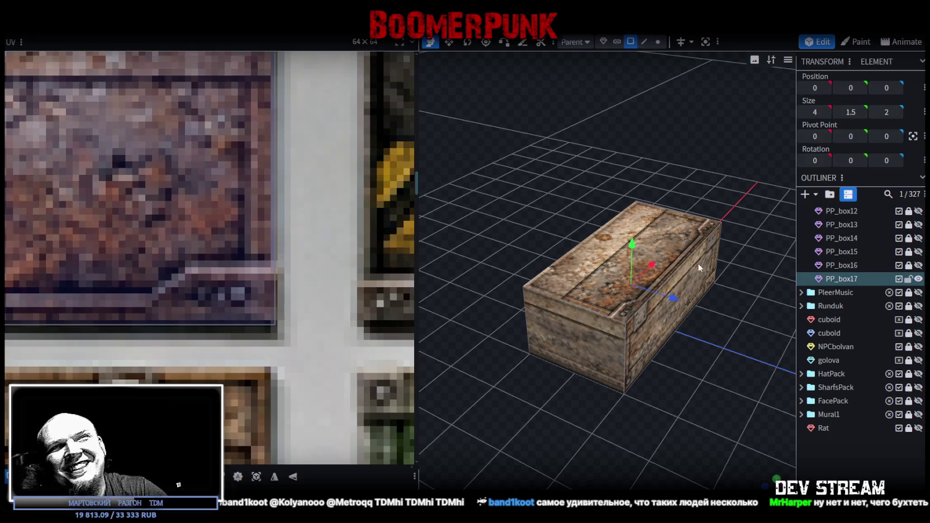
Step: Duplicate the crate as PP_box18 and bring its front face into view
key(ctrl+d)
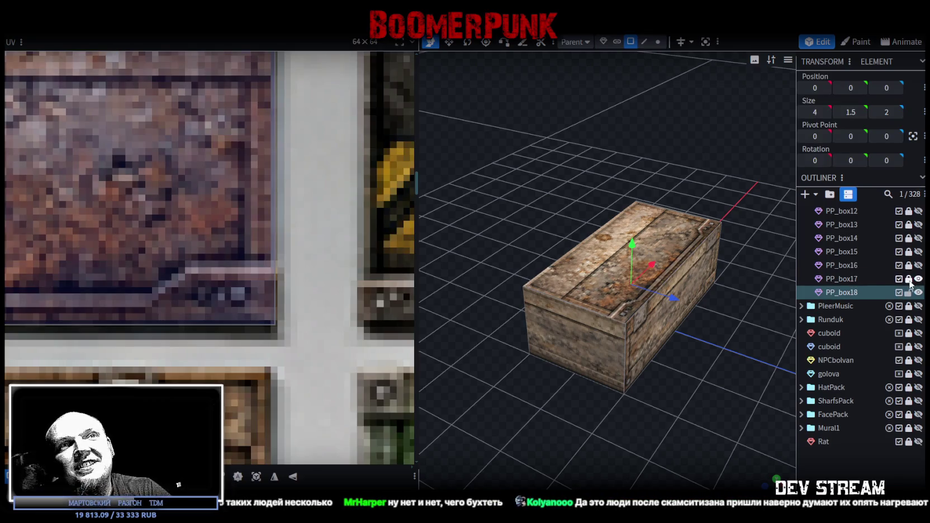
click(630, 337)
scroll(155, 273, down, 3)
scroll(157, 273, down, 2)
scroll(158, 273, down, 2)
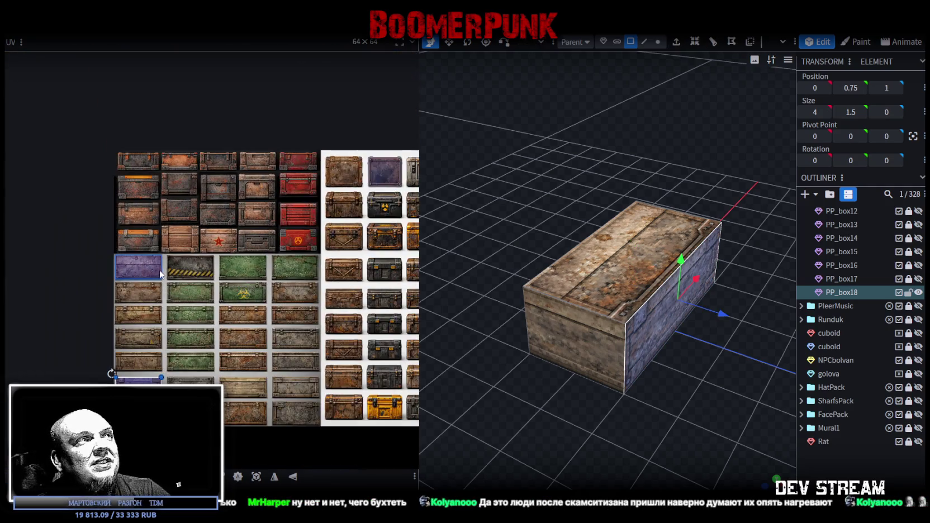
drag(683, 363, 652, 316)
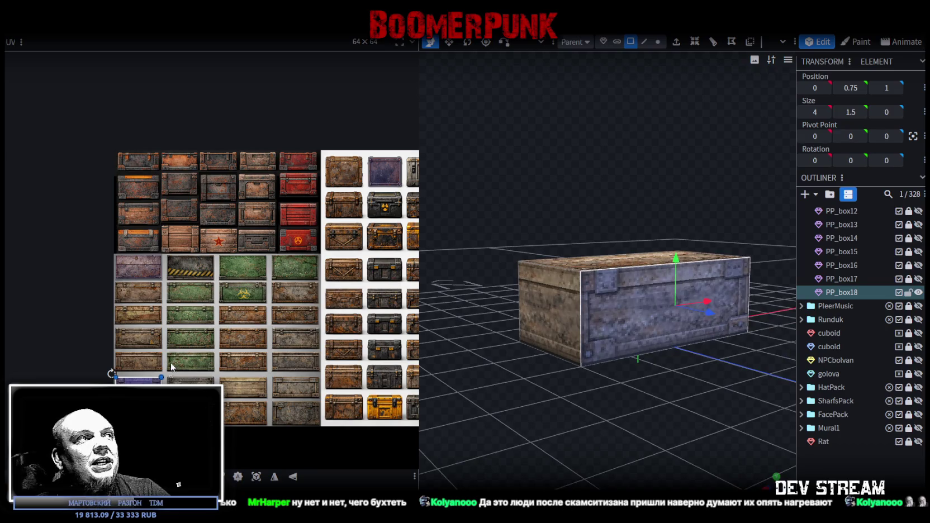
Step: Map PP_box18's front face onto the lower bracketed metal panel, enlarged to cover it
scroll(129, 349, up, 2)
scroll(145, 326, up, 1)
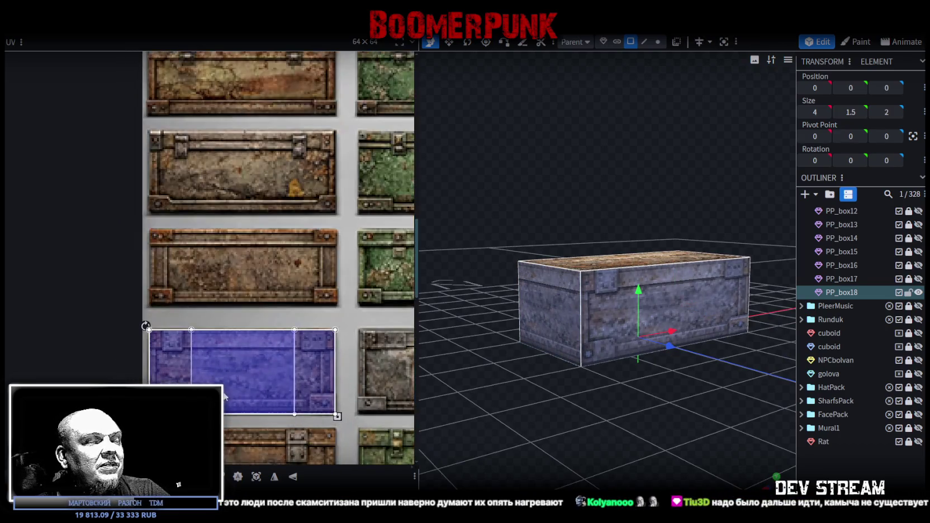
scroll(170, 279, up, 2)
mouse_move(118, 243)
mouse_down()
mouse_move(128, 340)
mouse_move(147, 327)
mouse_move(142, 318)
mouse_up()
scroll(163, 322, up, 3)
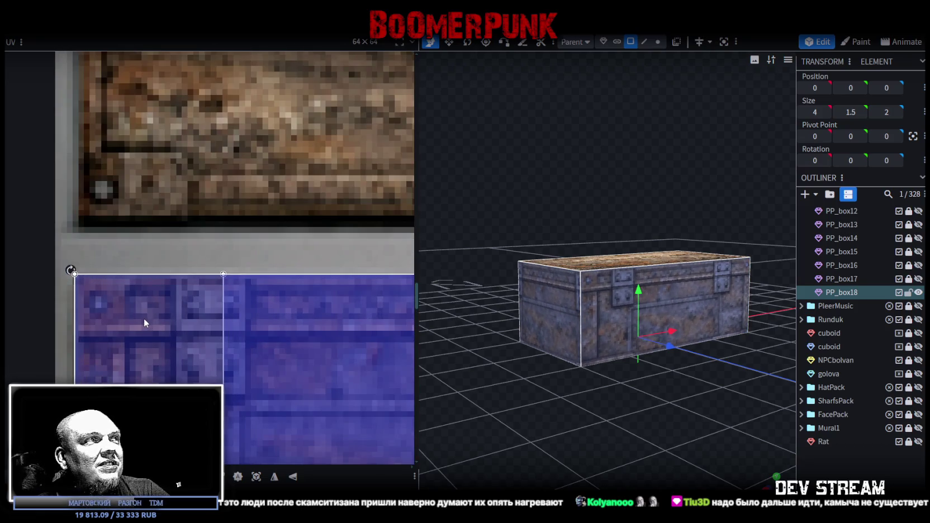
scroll(255, 372, down, 2)
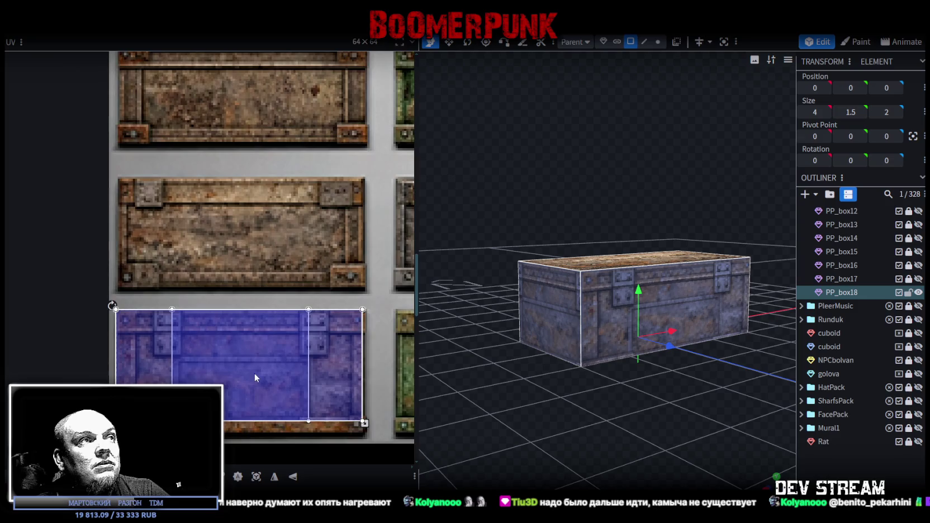
scroll(204, 312, up, 1)
scroll(297, 349, up, 2)
scroll(297, 349, up, 2)
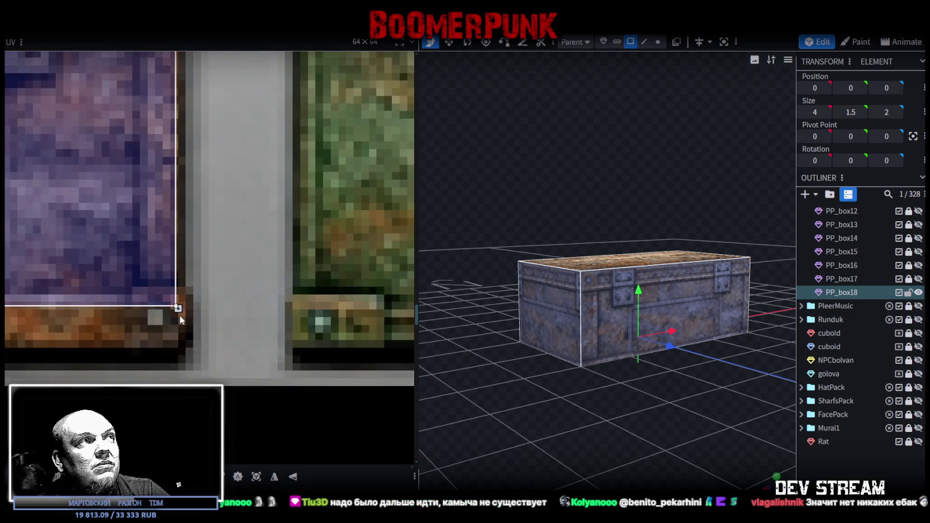
drag(178, 308, 186, 360)
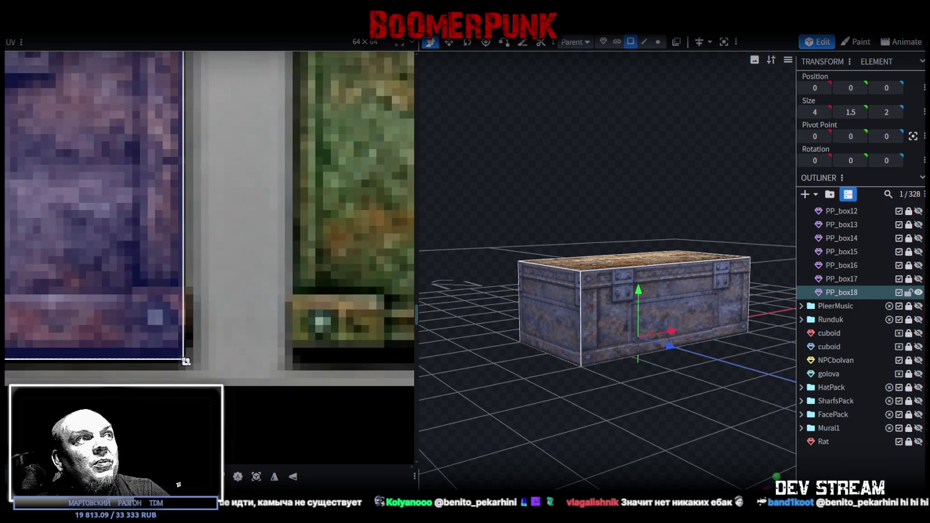
mouse_move(673, 409)
mouse_down()
mouse_move(512, 430)
mouse_move(668, 251)
mouse_move(652, 300)
mouse_move(660, 219)
mouse_move(625, 261)
mouse_move(599, 252)
mouse_move(552, 271)
mouse_move(672, 289)
mouse_up()
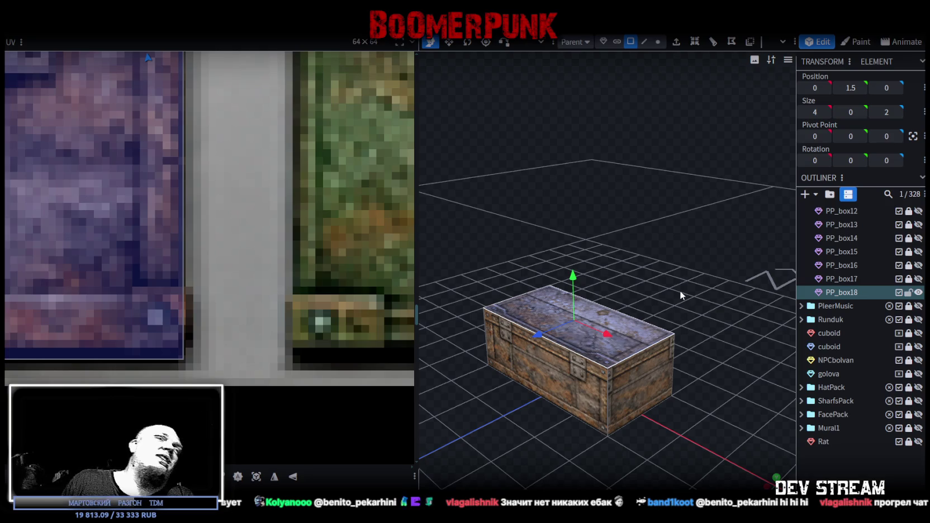
Step: Duplicate the crate as PP_box19 and select its top face
scroll(681, 283, down, 3)
mouse_move(682, 273)
mouse_down()
mouse_move(614, 273)
mouse_move(625, 302)
mouse_move(744, 268)
mouse_move(640, 334)
mouse_up()
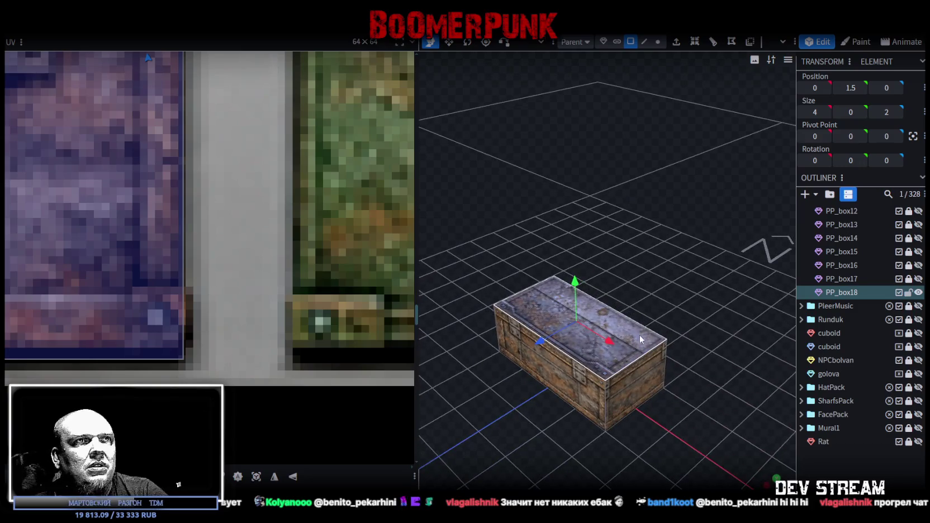
scroll(71, 168, down, 3)
scroll(71, 165, down, 3)
scroll(72, 162, down, 3)
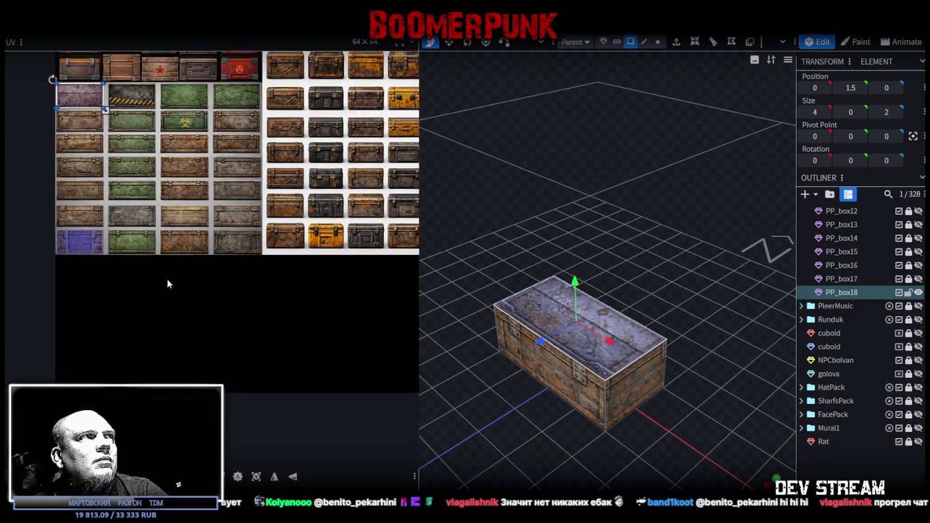
mouse_move(508, 186)
mouse_down()
mouse_move(572, 162)
mouse_move(488, 163)
mouse_move(540, 172)
mouse_move(570, 196)
mouse_move(628, 159)
mouse_move(591, 165)
mouse_move(617, 168)
mouse_up()
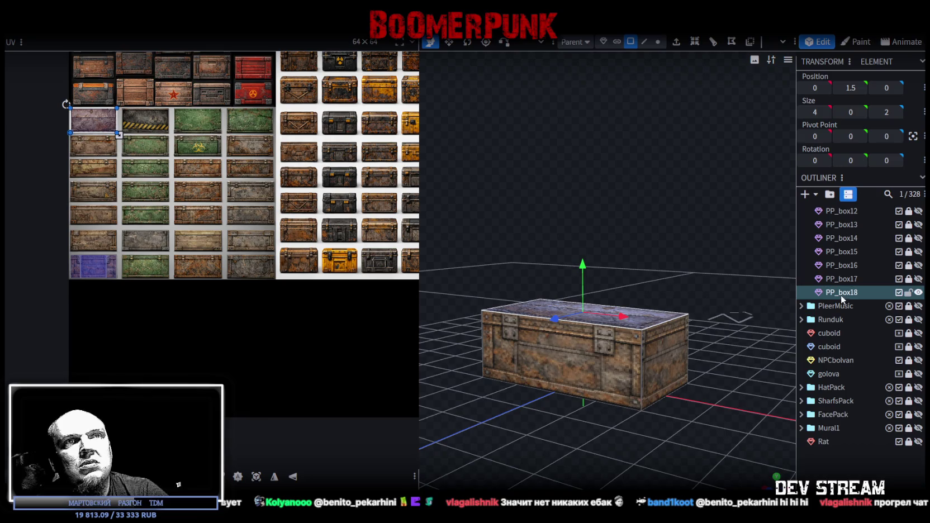
key(ctrl+d)
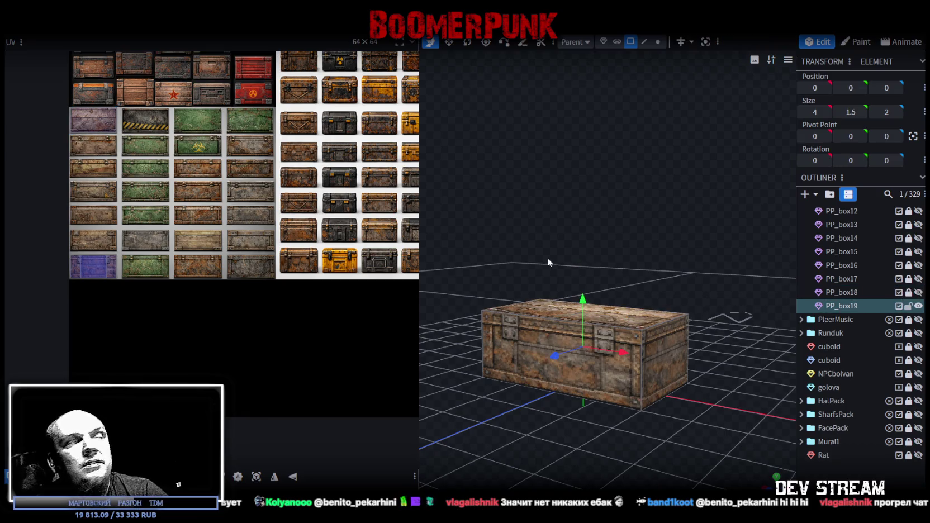
mouse_move(427, 197)
mouse_down()
mouse_move(506, 208)
mouse_move(510, 232)
mouse_up()
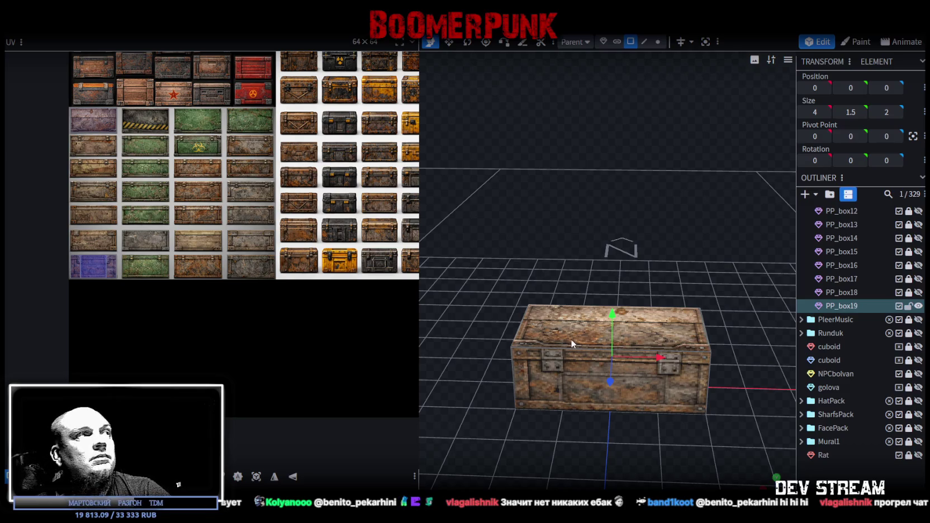
click(532, 316)
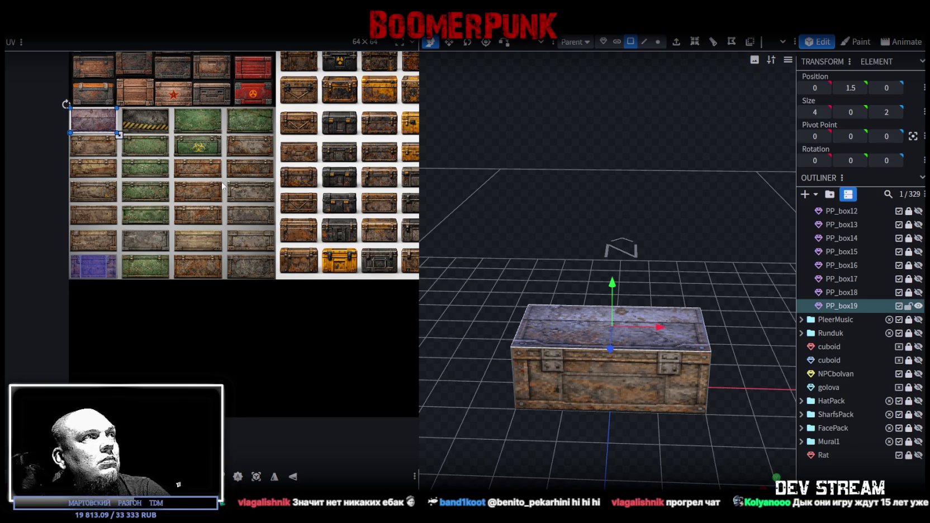
Step: Shift the lid's UV across the atlas past the hazard-stripe tile
drag(119, 132, 184, 132)
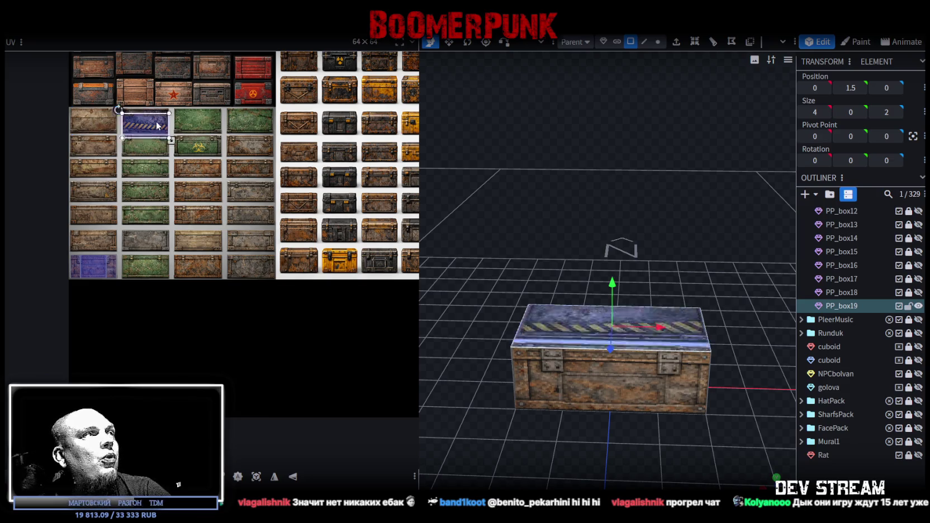
scroll(218, 183, up, 4)
scroll(218, 184, up, 2)
scroll(218, 184, down, 2)
scroll(217, 184, down, 2)
scroll(218, 195, down, 1)
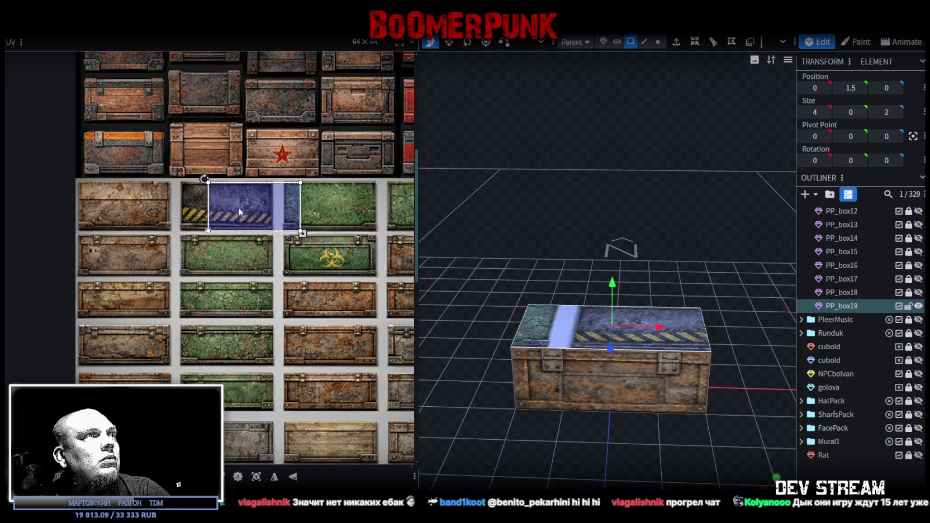
middle_drag(218, 198, 148, 233)
scroll(148, 235, down, 1)
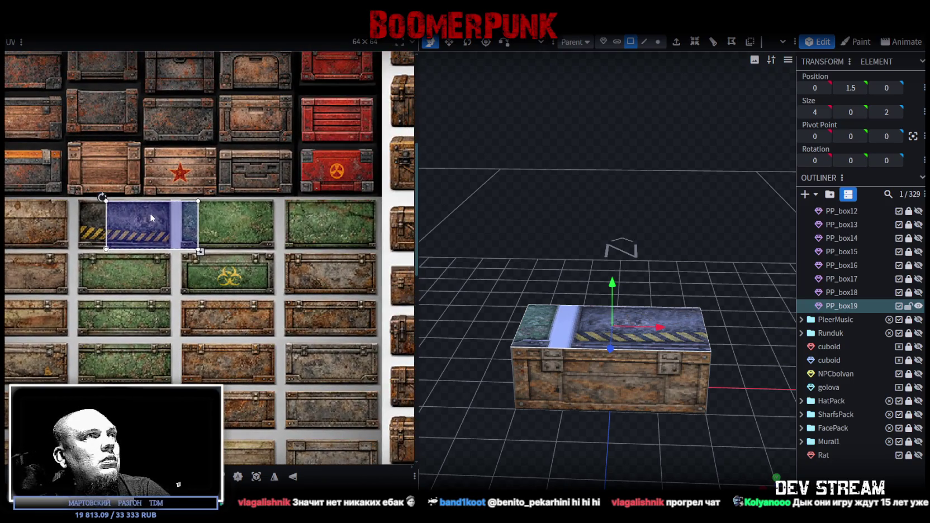
drag(150, 213, 202, 215)
scroll(204, 223, down, 2)
scroll(207, 228, up, 1)
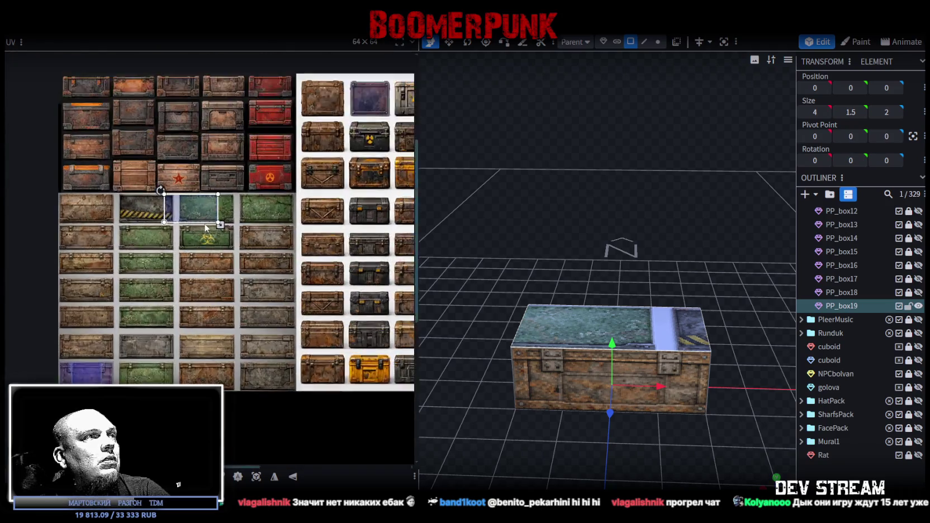
scroll(204, 228, up, 1)
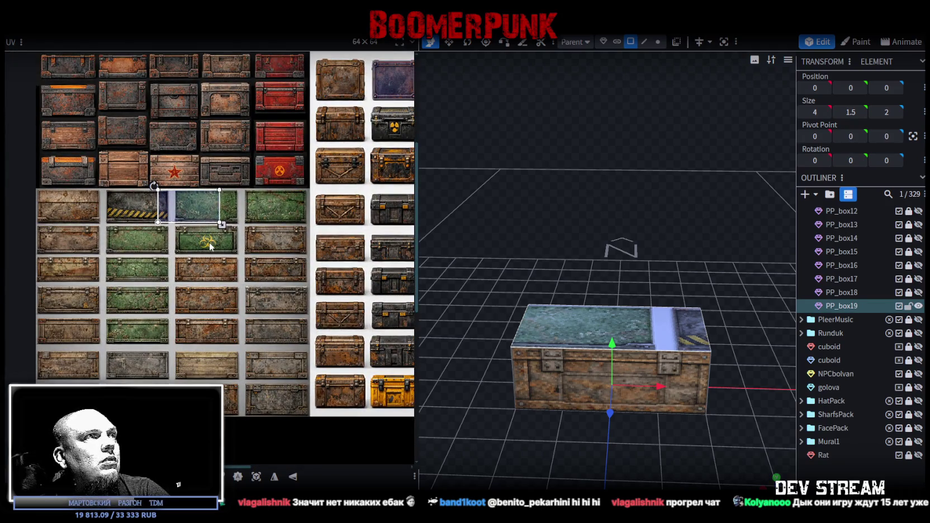
scroll(184, 200, up, 1)
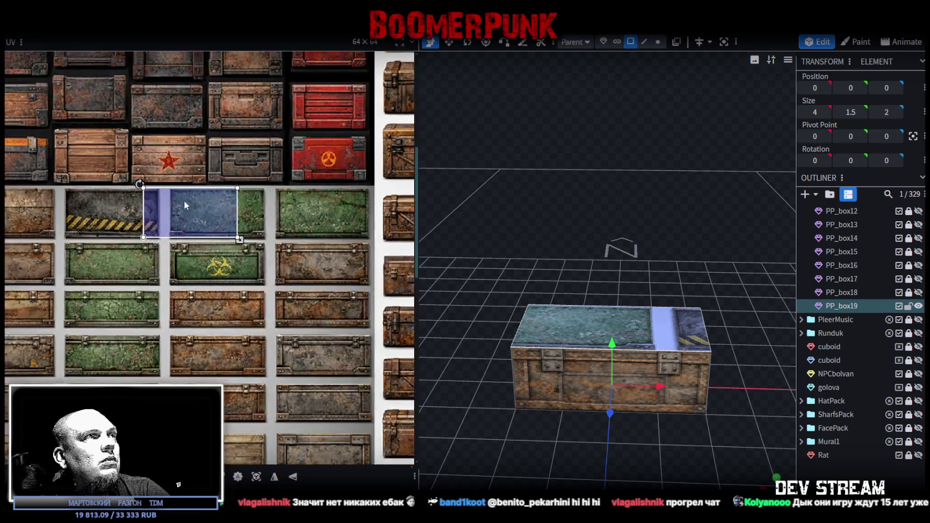
scroll(167, 197, up, 2)
Step: Align the lid's UV on the blue-grey metal tile and enlarge it to the tile's corner
mouse_move(167, 197)
mouse_down()
mouse_move(213, 210)
mouse_move(221, 202)
mouse_up()
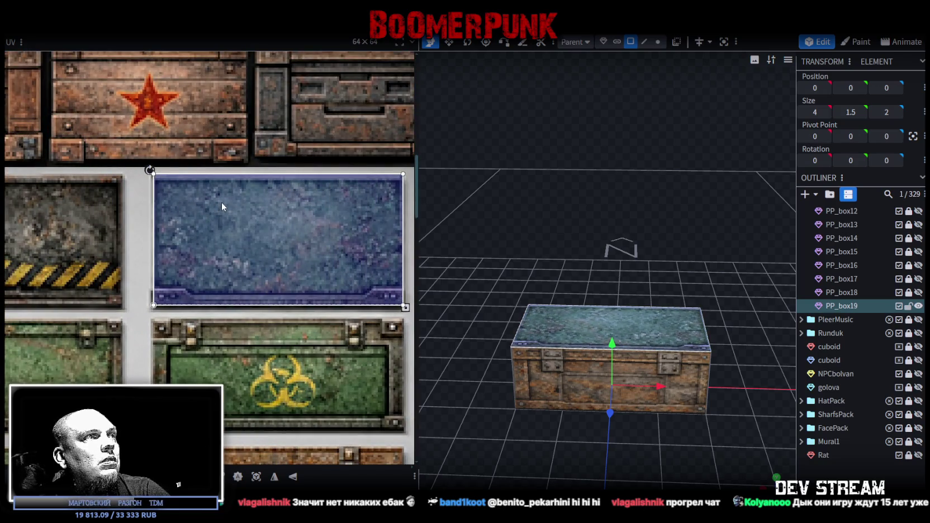
scroll(207, 196, up, 2)
scroll(155, 211, up, 1)
drag(154, 211, 152, 203)
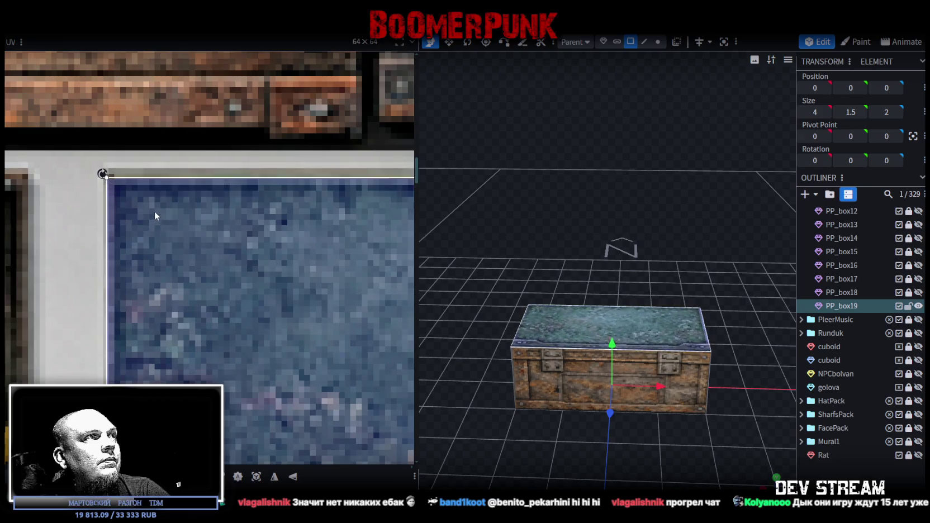
scroll(153, 204, down, 4)
middle_drag(223, 274, 71, 197)
scroll(287, 231, up, 3)
scroll(73, 238, up, 2)
scroll(72, 244, down, 2)
scroll(226, 291, up, 2)
drag(189, 274, 198, 290)
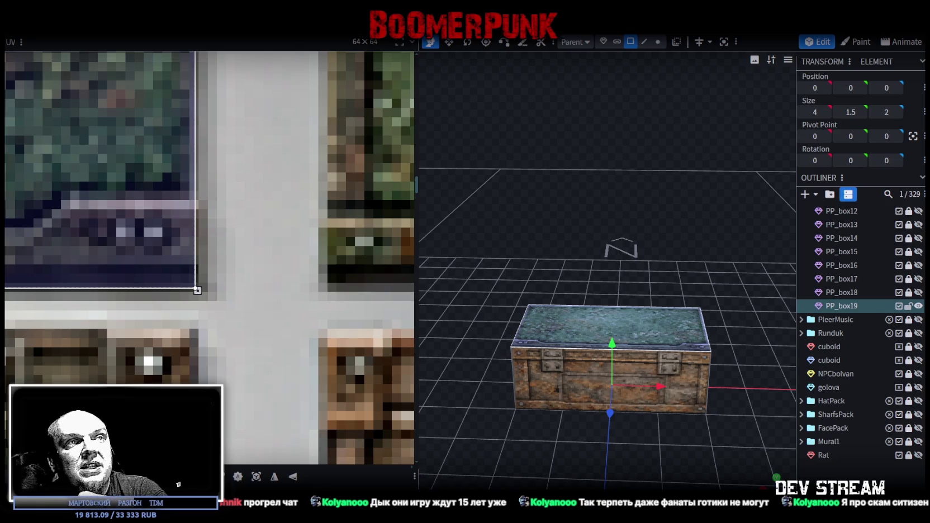
Step: Select all faces of PP_box19 and move their UV onto a plain green crate panel
click(532, 345)
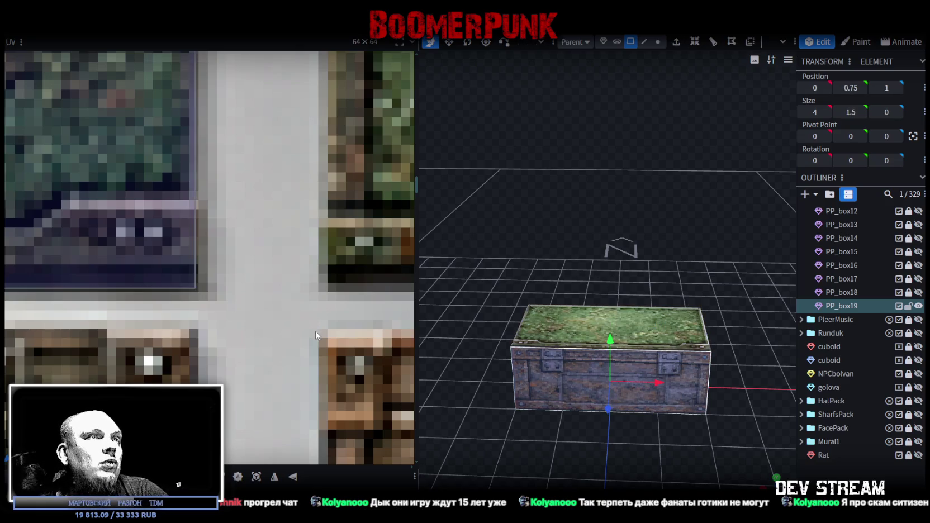
scroll(34, 244, down, 3)
scroll(84, 252, down, 2)
scroll(112, 279, down, 2)
scroll(155, 309, down, 1)
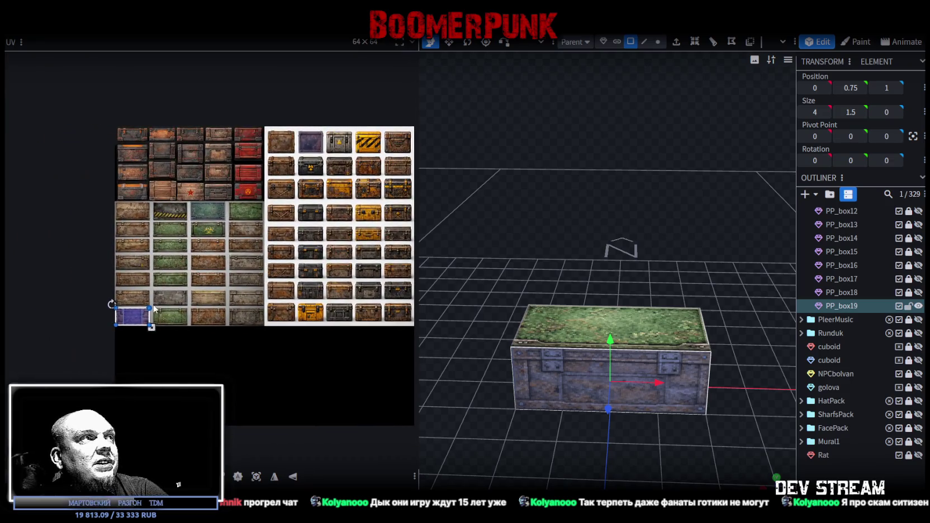
scroll(154, 308, up, 2)
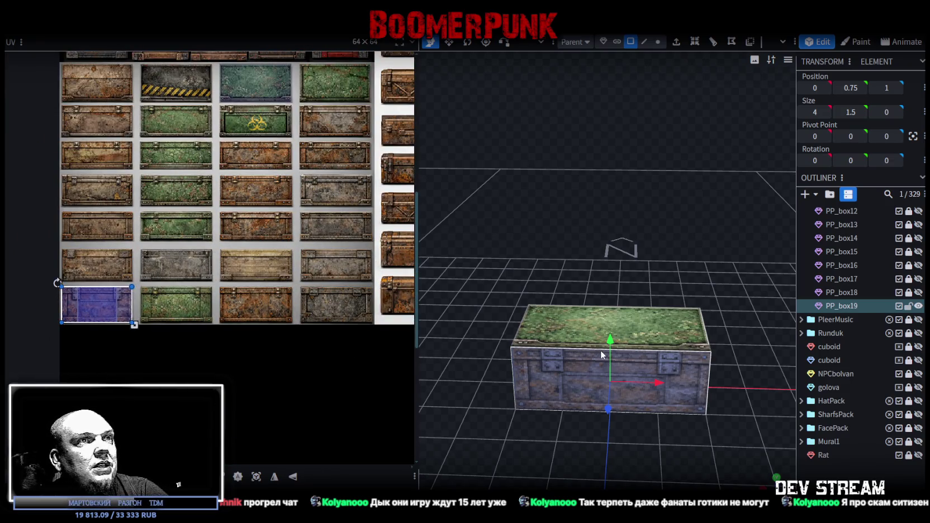
mouse_move(564, 354)
mouse_down()
mouse_move(547, 329)
mouse_move(518, 325)
mouse_move(523, 296)
mouse_up()
click(574, 350)
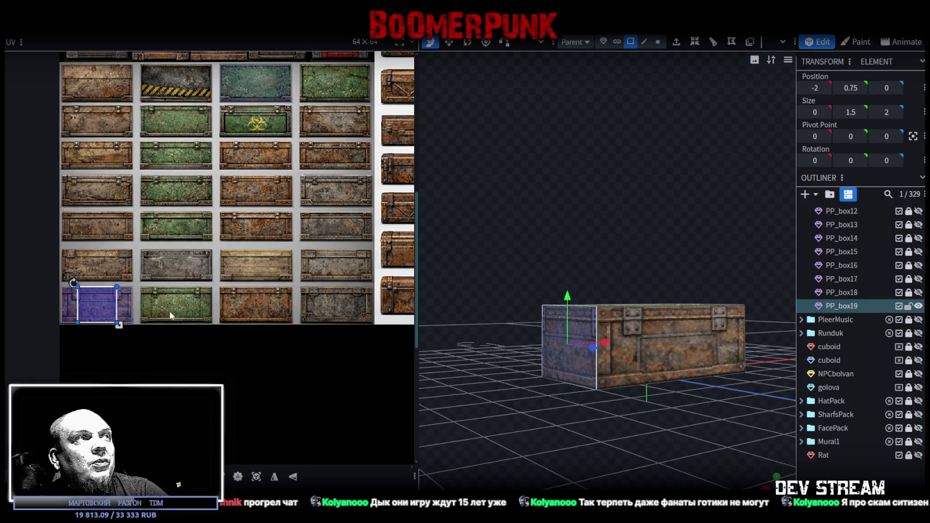
drag(112, 305, 223, 173)
scroll(253, 237, up, 2)
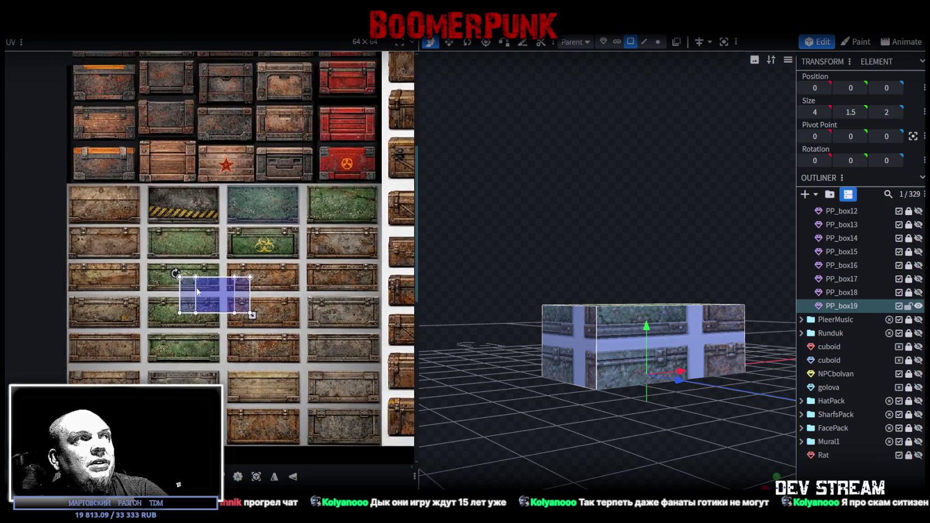
scroll(243, 294, up, 2)
drag(244, 294, 209, 273)
Step: Align the UV with the green panel and trim its bottom edge to the border
scroll(215, 302, up, 2)
scroll(174, 335, up, 2)
scroll(134, 294, up, 2)
mouse_move(134, 294)
mouse_down()
mouse_move(140, 263)
mouse_move(128, 259)
mouse_up()
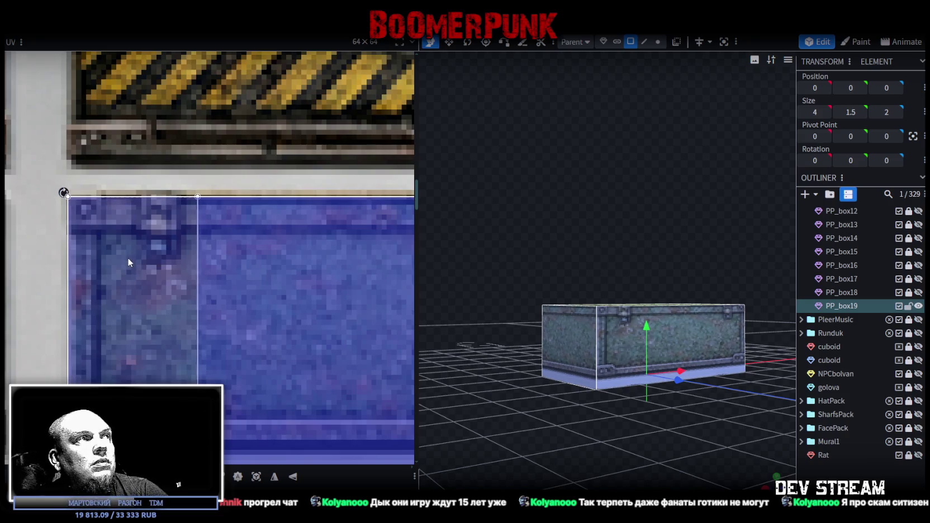
scroll(127, 260, down, 2)
scroll(210, 353, down, 2)
drag(190, 345, 196, 320)
scroll(187, 324, up, 2)
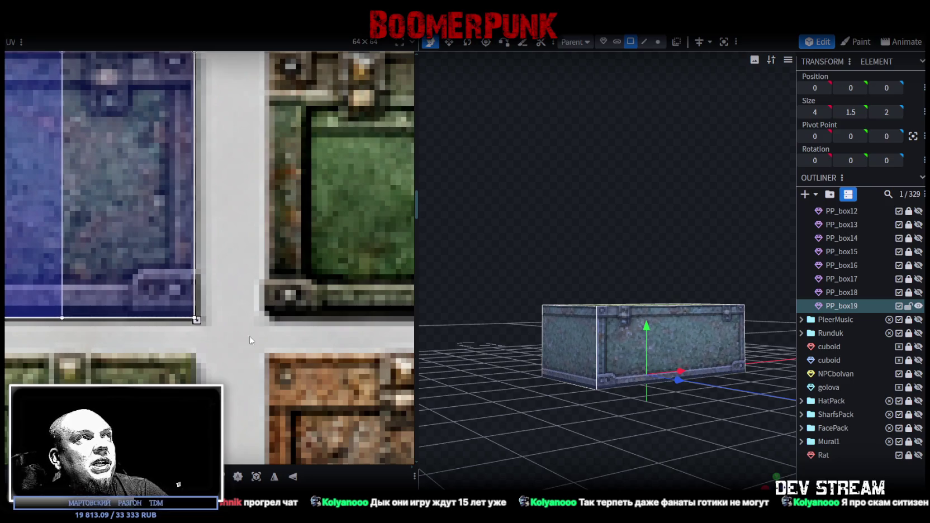
Step: Extend the top face UV's right edge slightly, then duplicate the crate as PP_box20
mouse_move(699, 425)
mouse_down()
mouse_move(649, 447)
mouse_move(675, 429)
mouse_move(593, 397)
mouse_up()
click(636, 453)
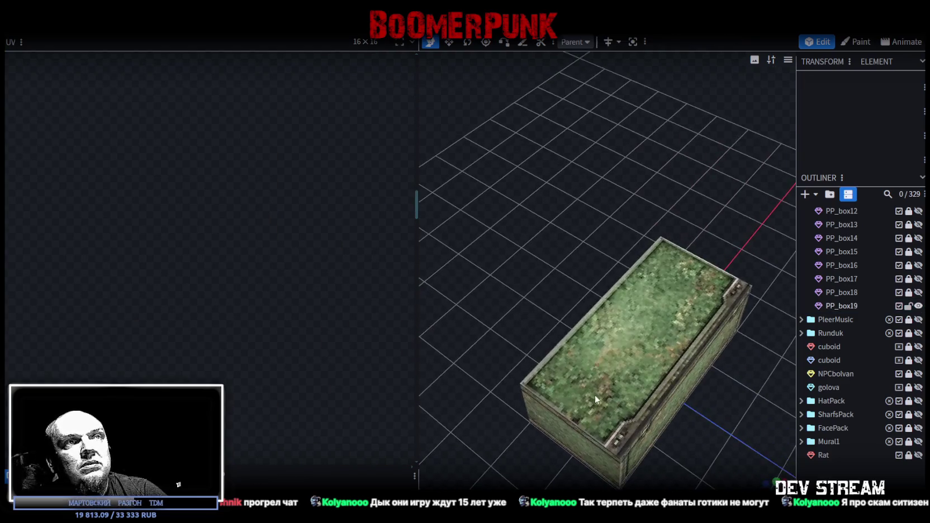
click(588, 394)
scroll(232, 189, down, 2)
scroll(280, 244, down, 2)
scroll(323, 237, up, 3)
scroll(253, 248, up, 3)
drag(237, 272, 242, 273)
scroll(148, 250, down, 2)
scroll(175, 268, up, 2)
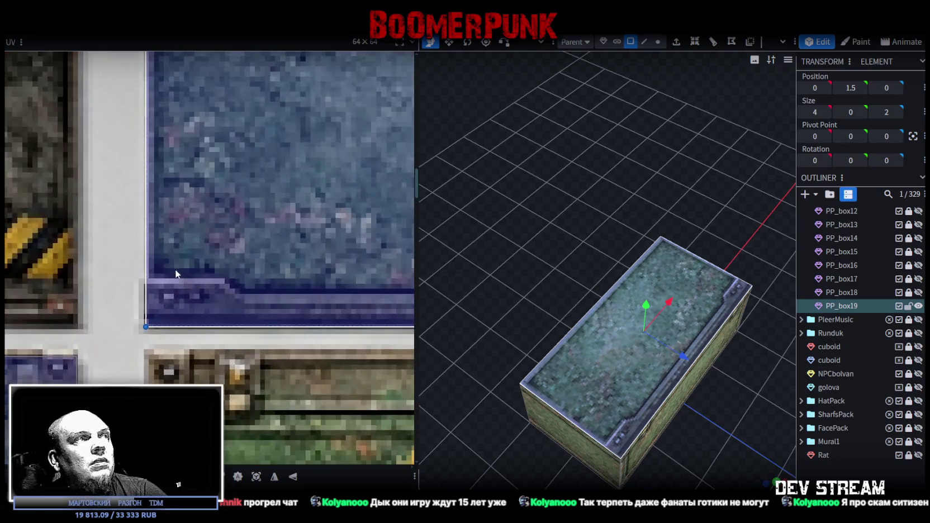
mouse_move(723, 427)
mouse_down()
mouse_move(793, 380)
mouse_move(688, 361)
mouse_up()
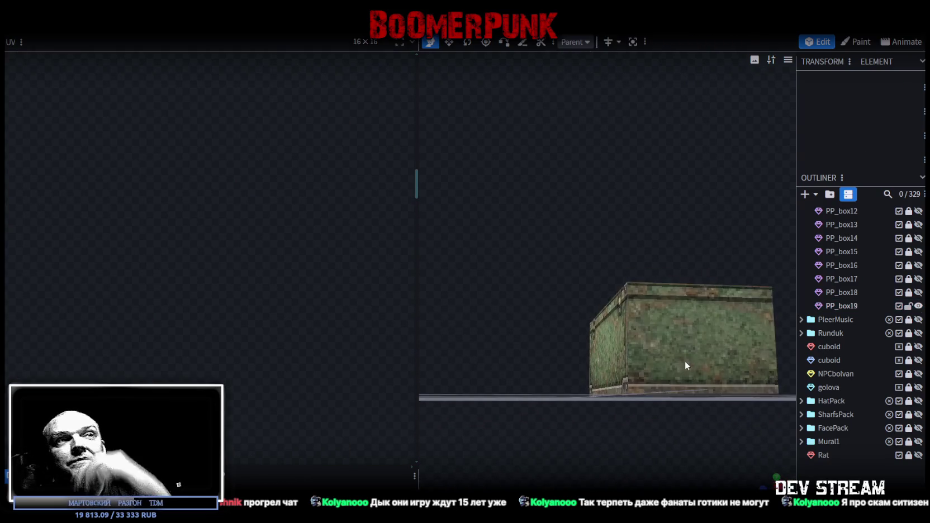
click(688, 362)
drag(551, 363, 639, 404)
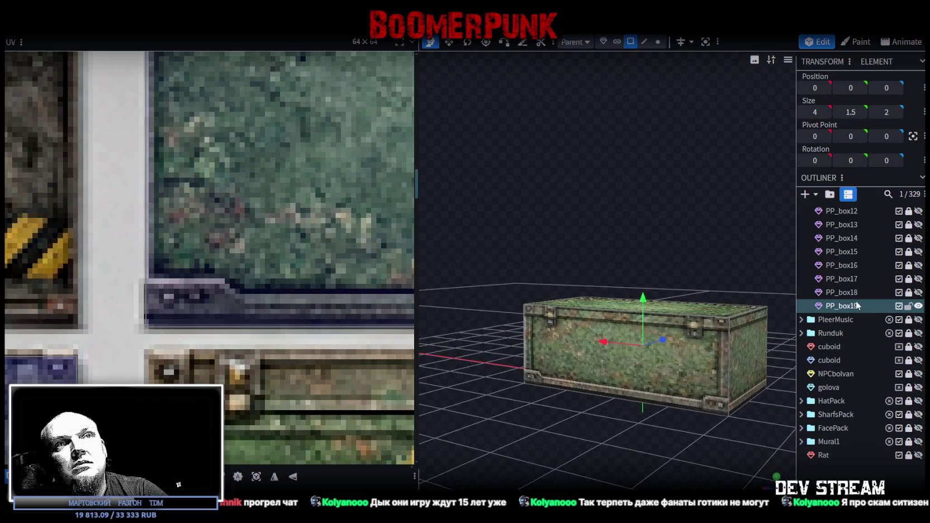
key(ctrl+d)
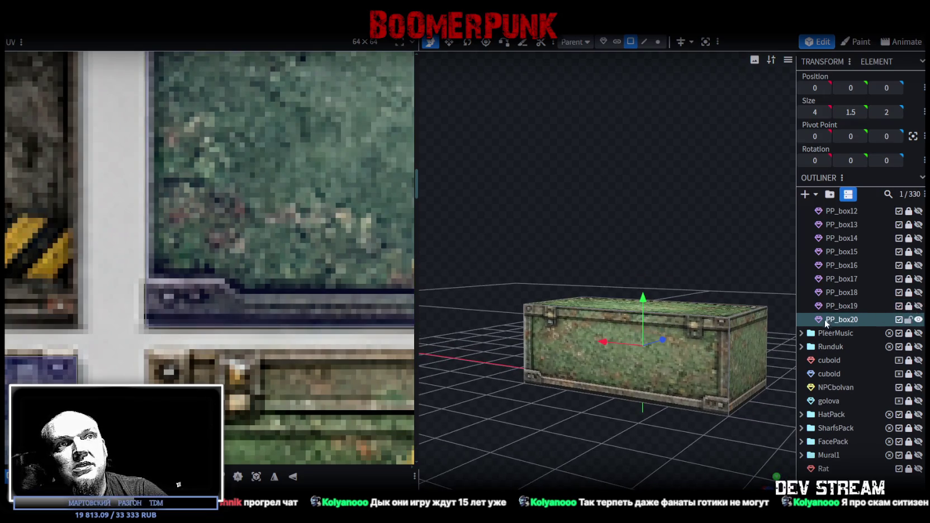
Step: Map PP_box20's UV onto the green biohazard panel, aligned to its corner and rim
scroll(94, 317, down, 5)
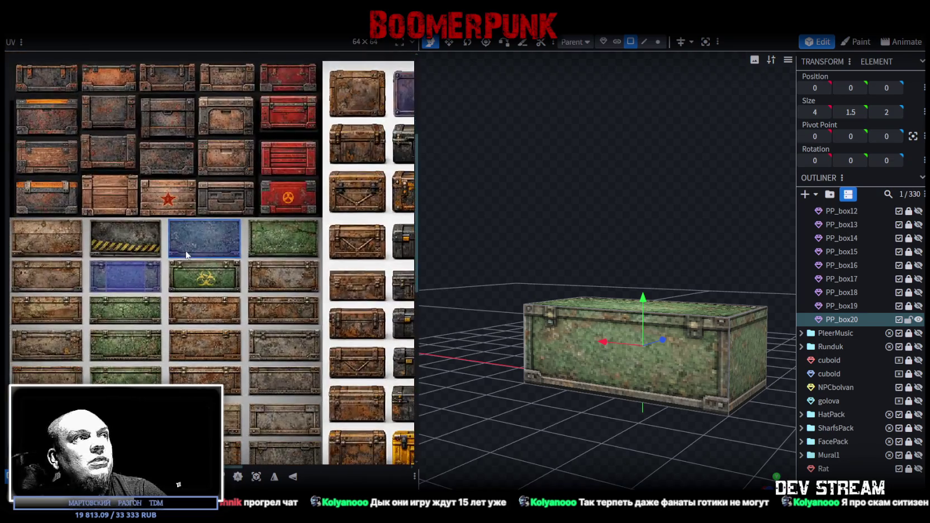
scroll(120, 303, up, 2)
drag(198, 259, 315, 255)
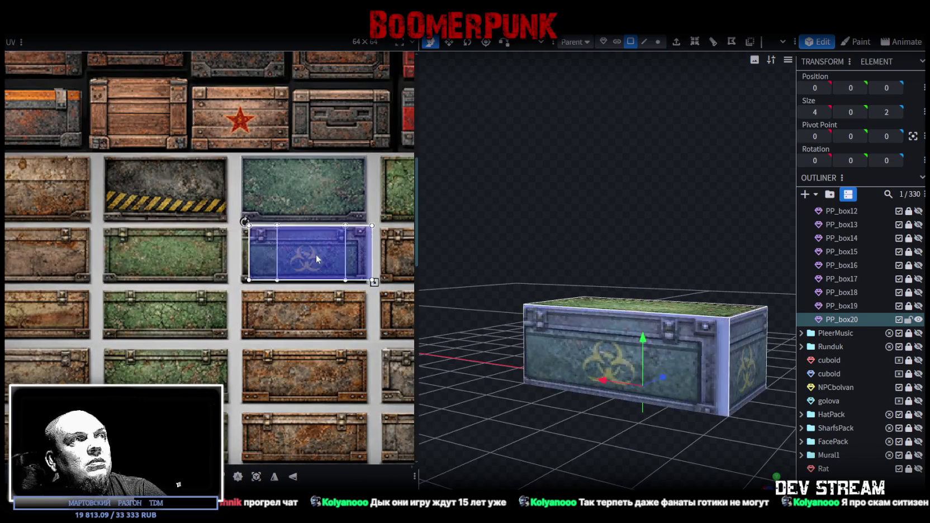
scroll(273, 227, up, 3)
scroll(242, 233, up, 3)
drag(186, 277, 170, 265)
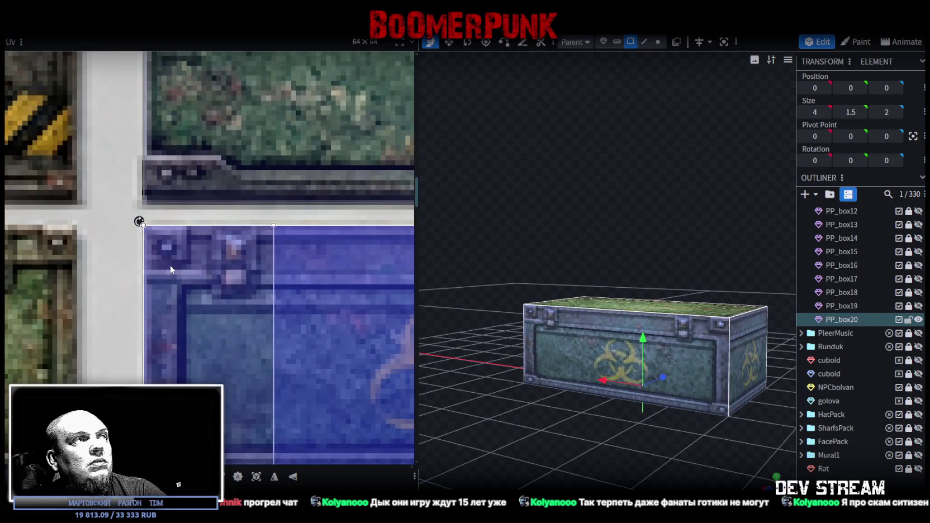
scroll(257, 299, down, 4)
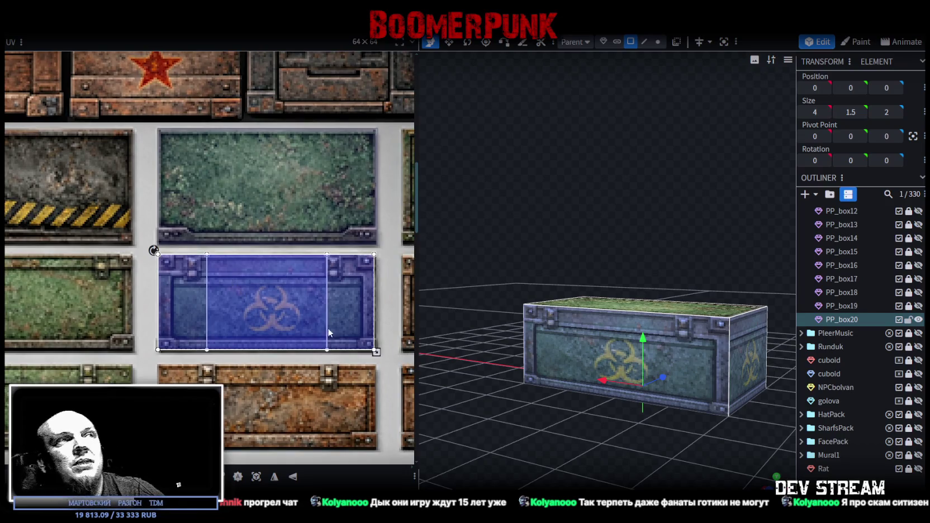
scroll(296, 346, up, 4)
scroll(308, 327, up, 2)
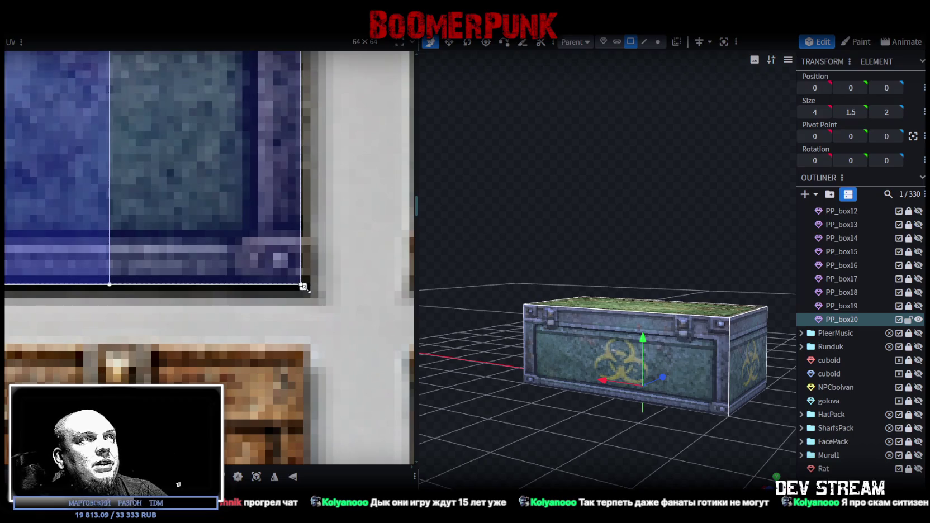
drag(311, 294, 312, 299)
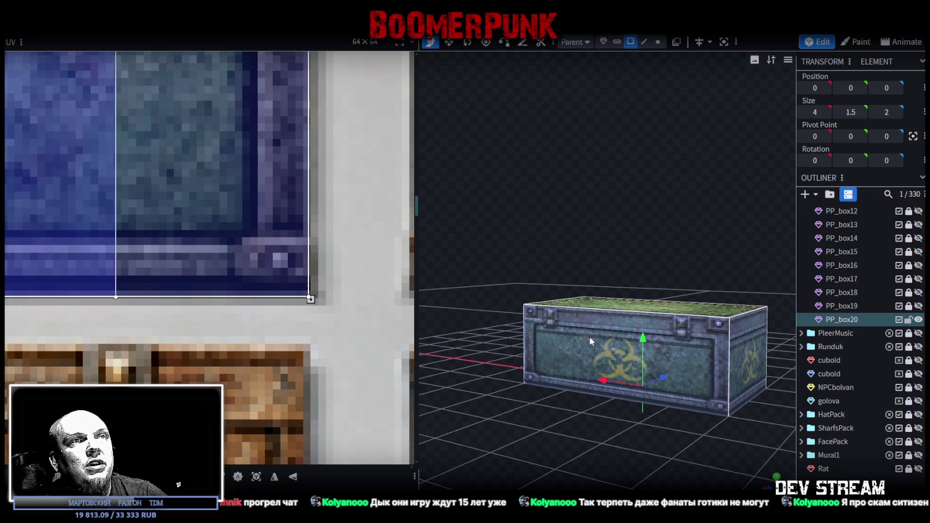
Step: Select PP_box20's top face for remapping
drag(589, 344, 596, 256)
click(620, 305)
scroll(247, 339, down, 3)
mouse_move(627, 295)
mouse_down()
mouse_move(634, 229)
mouse_move(650, 261)
mouse_move(657, 239)
mouse_move(492, 274)
mouse_up()
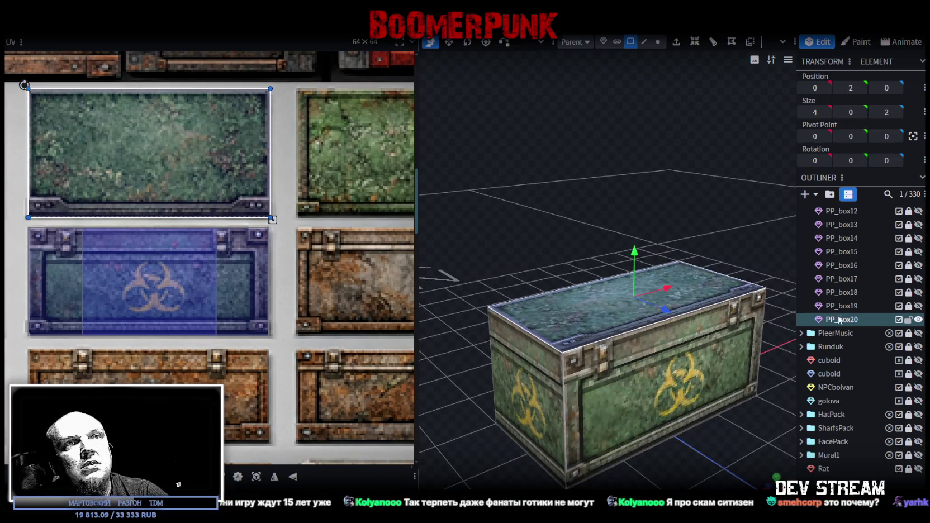
Step: Duplicate the crate as PP_box21 and select its end face
key(ctrl+d)
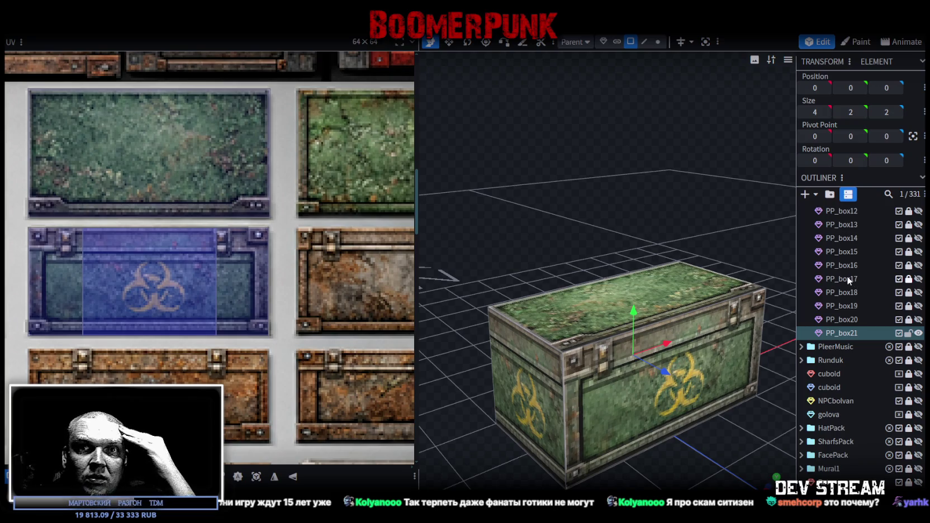
click(564, 321)
mouse_move(430, 274)
mouse_down()
mouse_move(498, 265)
mouse_move(643, 281)
mouse_move(606, 265)
mouse_move(671, 400)
mouse_up()
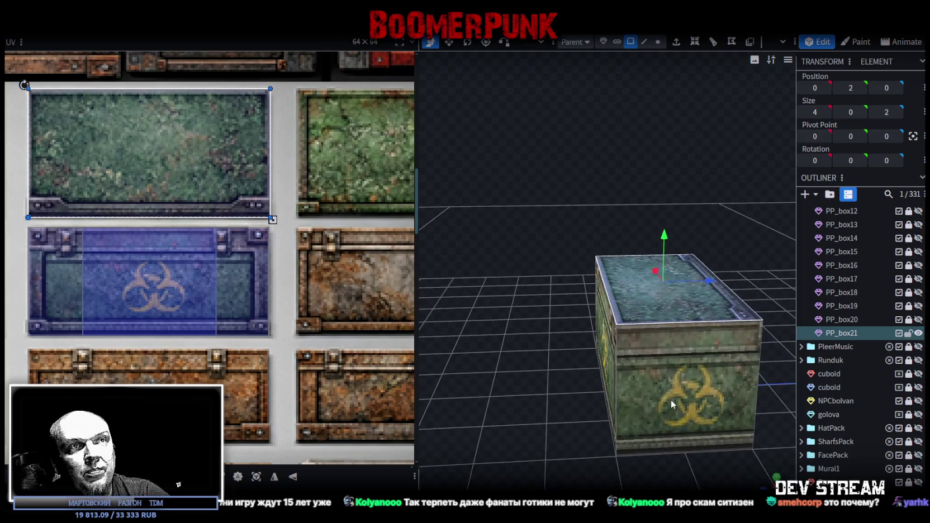
click(671, 399)
drag(646, 285, 607, 372)
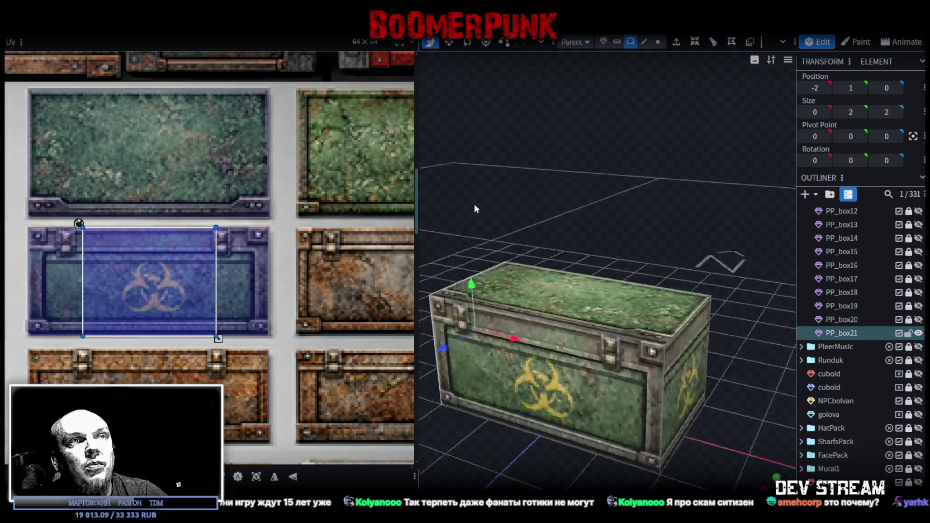
click(607, 372)
Step: Move the end face UV onto a plain green panel, aligning corner and trimming bottom edge
scroll(265, 356, down, 3)
middle_drag(264, 355, 316, 313)
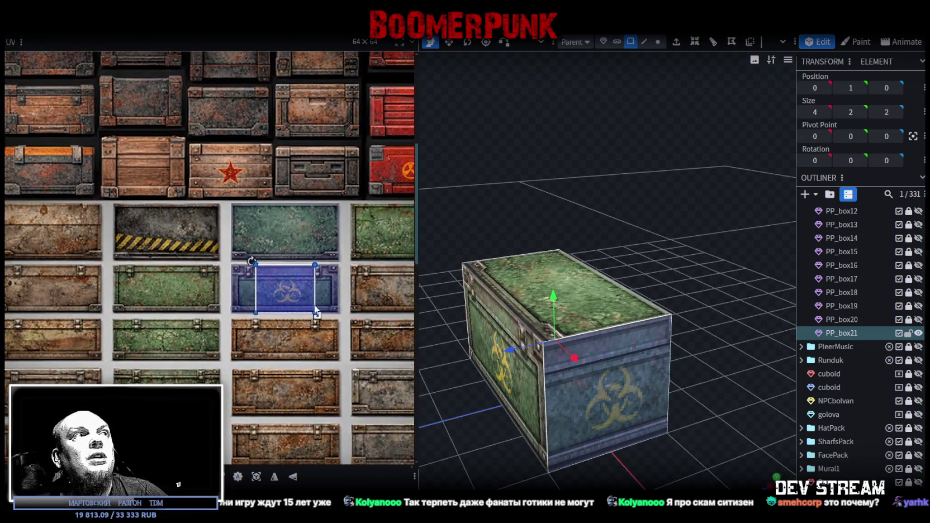
mouse_move(294, 286)
mouse_down()
mouse_move(279, 327)
mouse_move(230, 348)
mouse_up()
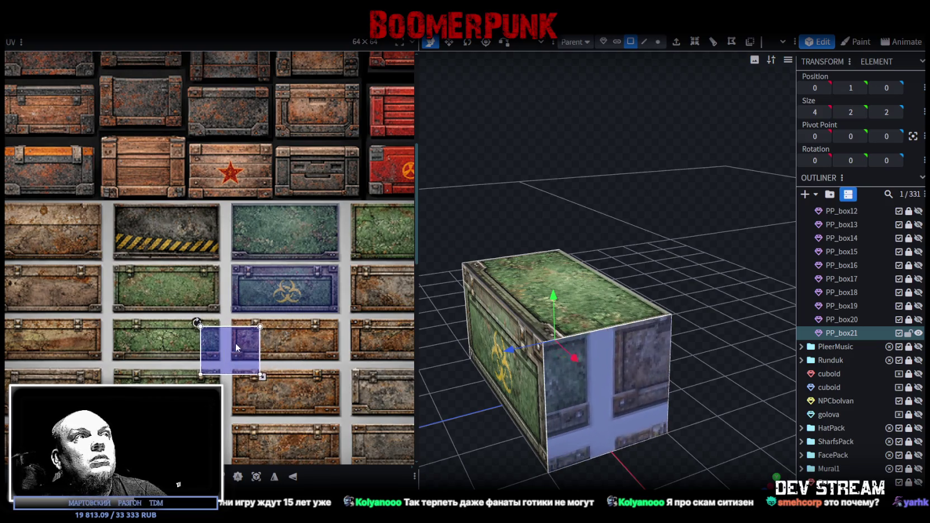
middle_drag(329, 369, 345, 289)
drag(252, 278, 203, 317)
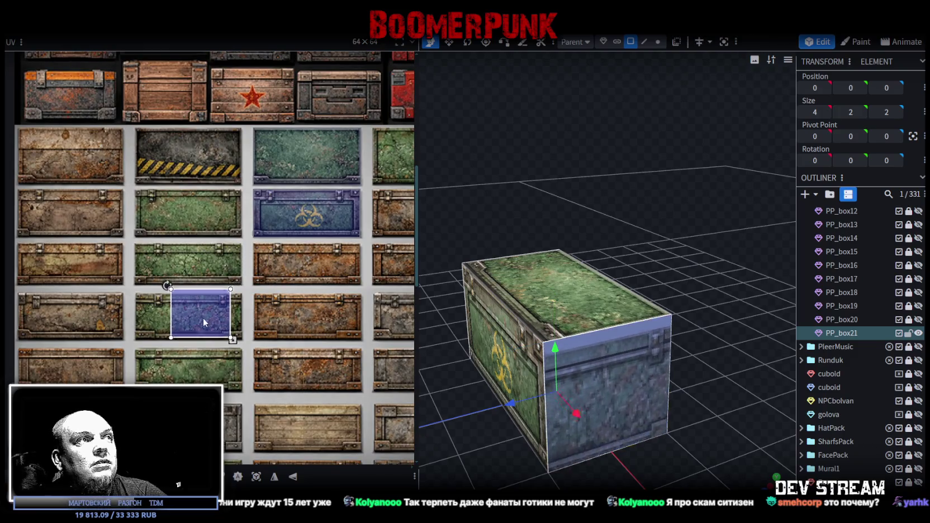
scroll(193, 305, up, 3)
scroll(179, 301, up, 3)
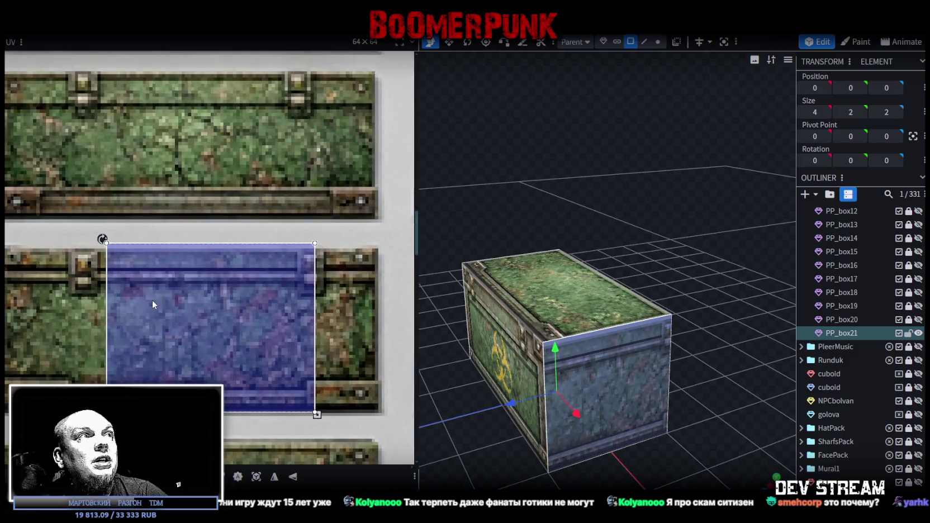
drag(152, 300, 140, 305)
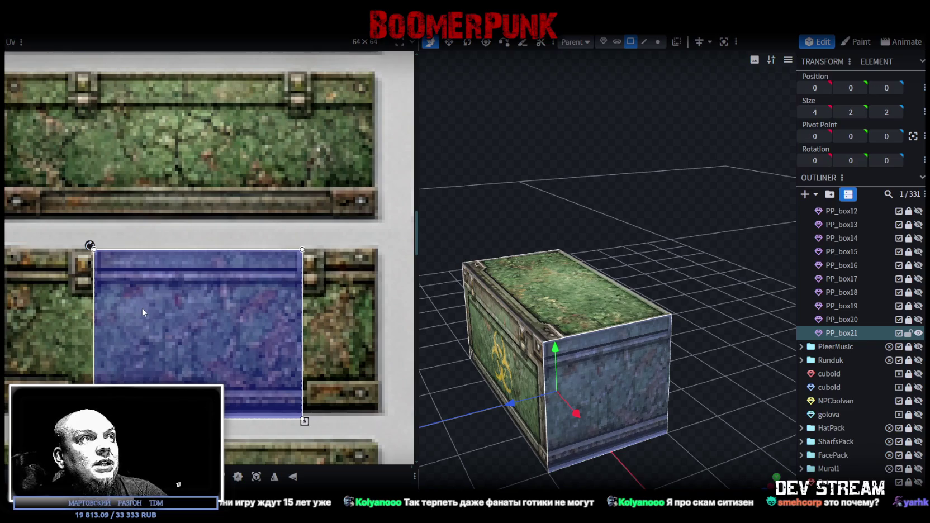
drag(461, 456, 476, 440)
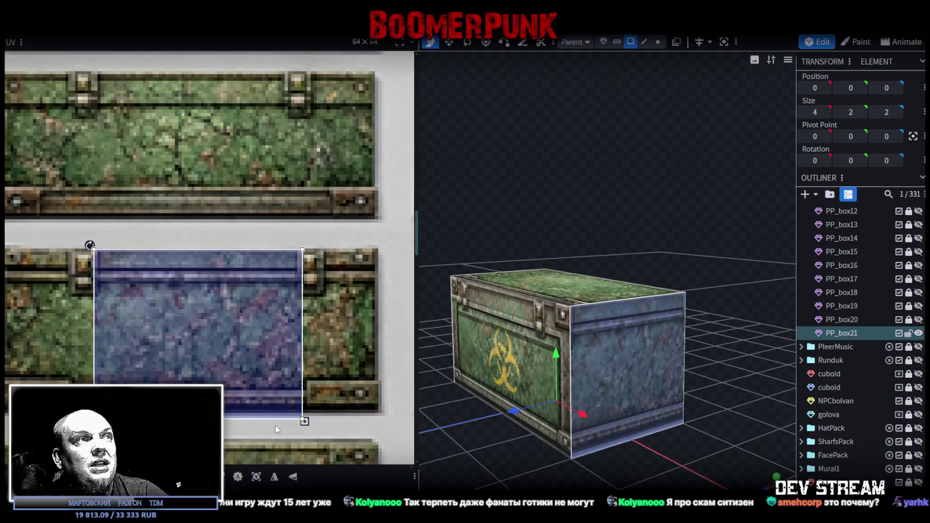
drag(304, 422, 304, 415)
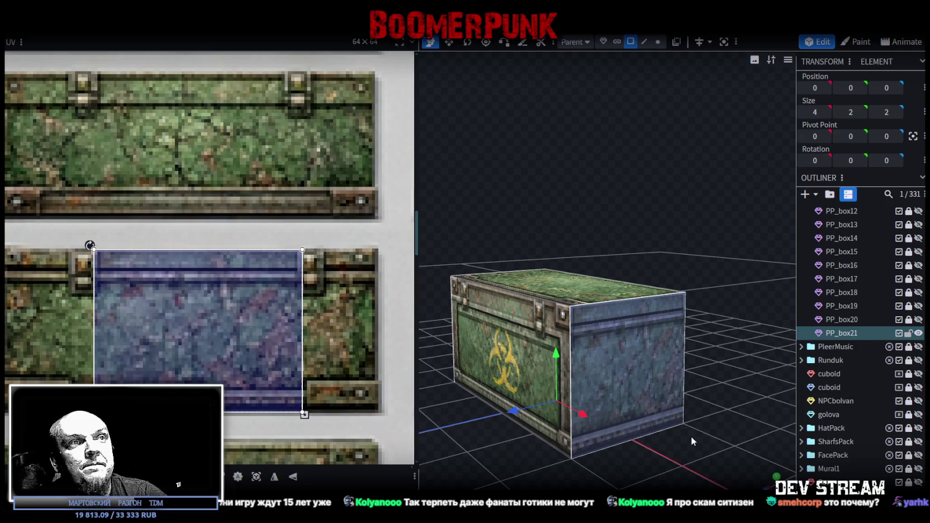
key(Escape)
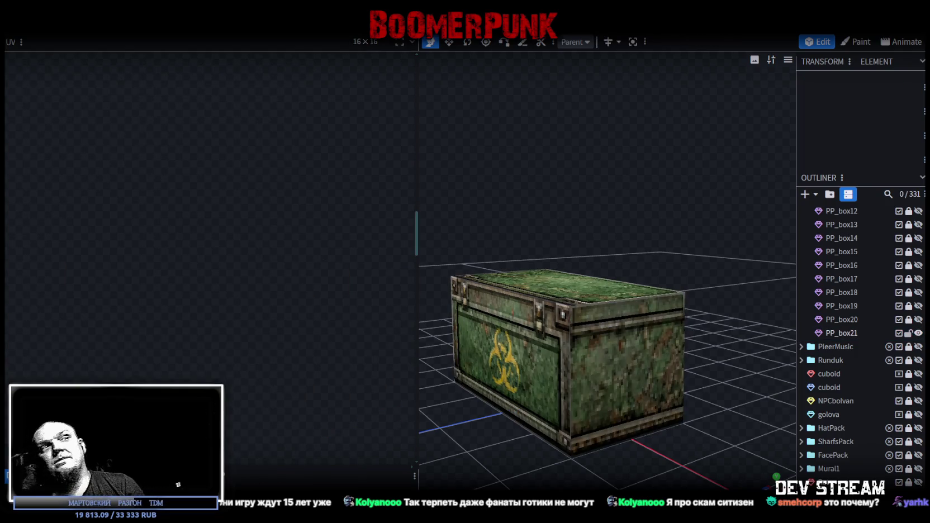
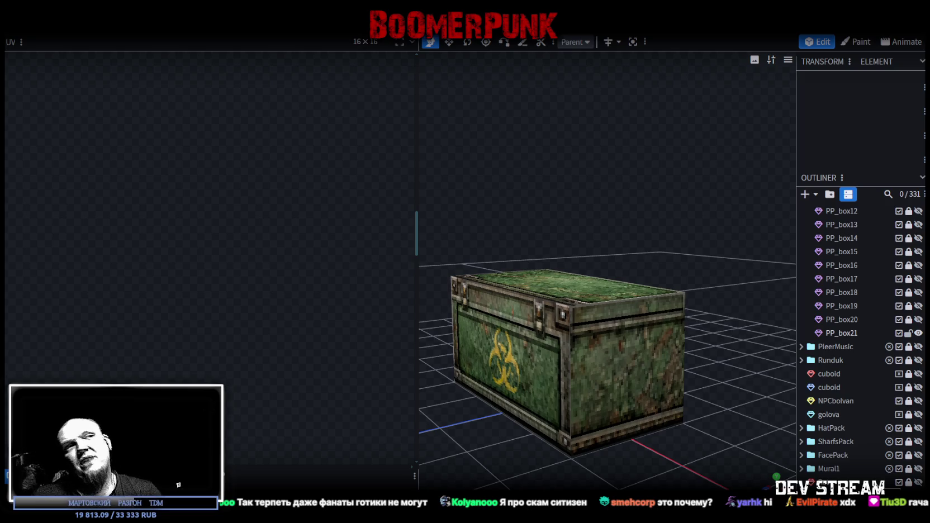
Step: Select the PP_box21 crate and orbit around it
click(648, 375)
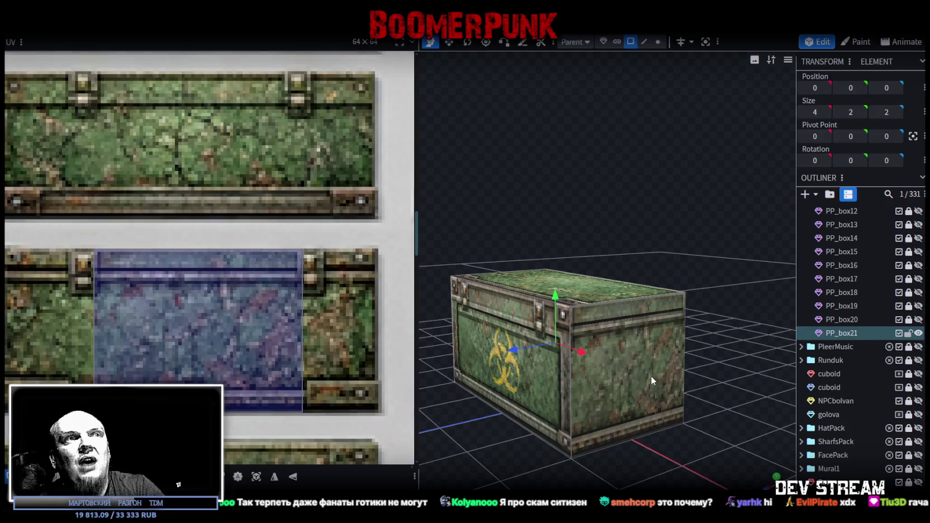
scroll(654, 414, down, 3)
mouse_move(660, 448)
mouse_down()
mouse_move(481, 438)
mouse_move(661, 398)
mouse_up()
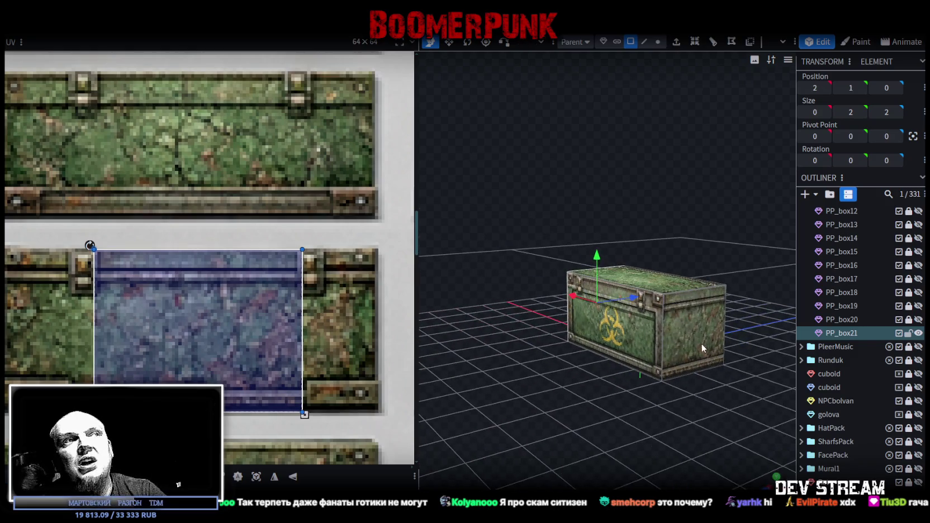
Step: Show PP_box21's end face against the full crate atlas, then duplicate the crate as PP_box22
click(686, 351)
scroll(214, 342, down, 3)
scroll(217, 343, down, 2)
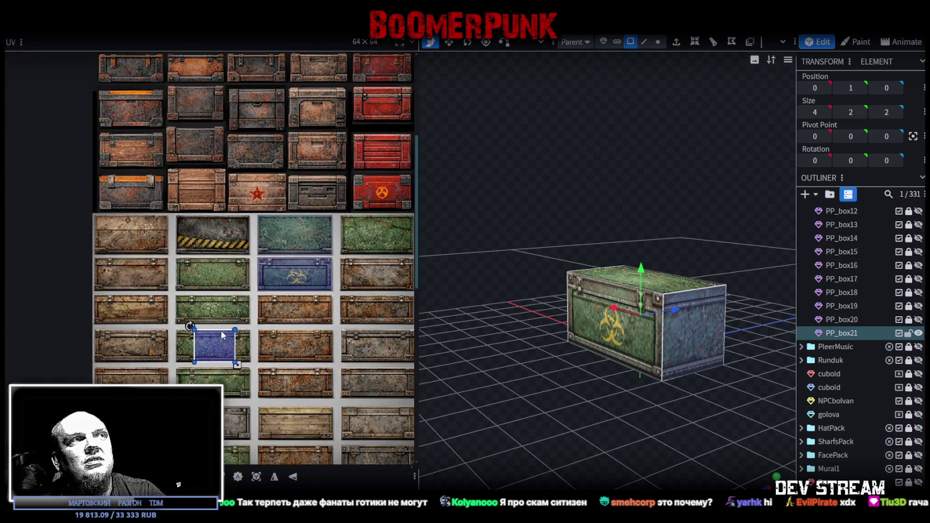
drag(630, 390, 699, 381)
key(ctrl+d)
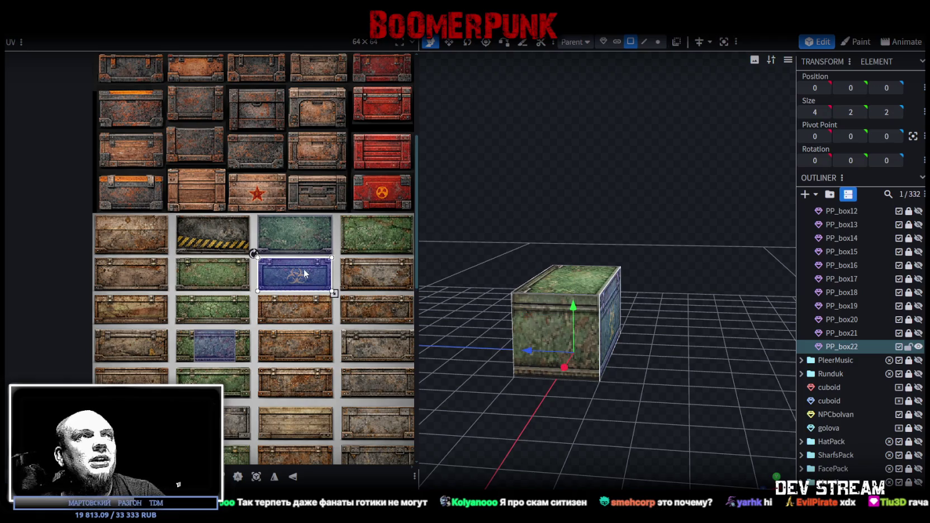
Step: Move PP_box22's first face UV onto the blue crate panel and shrink it to fit
drag(272, 259, 186, 295)
scroll(185, 297, up, 5)
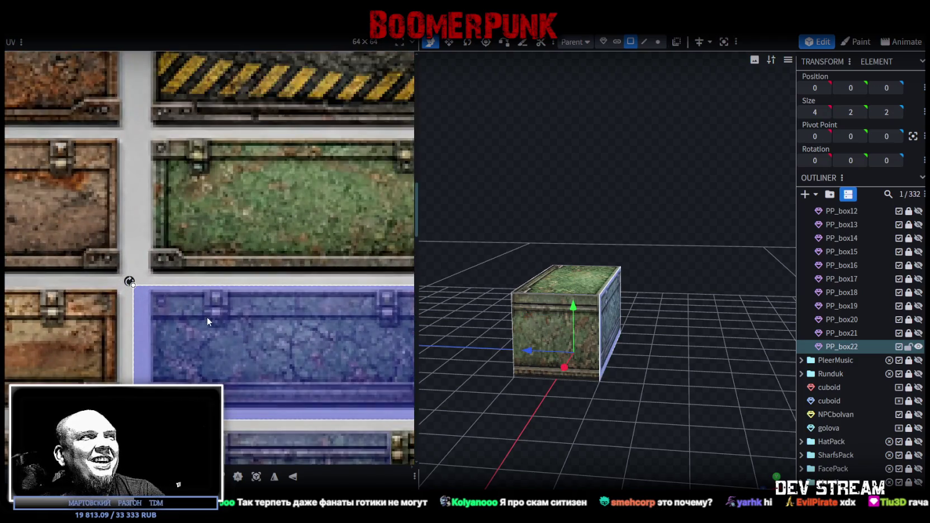
scroll(207, 317, up, 2)
scroll(164, 320, up, 3)
drag(180, 322, 179, 302)
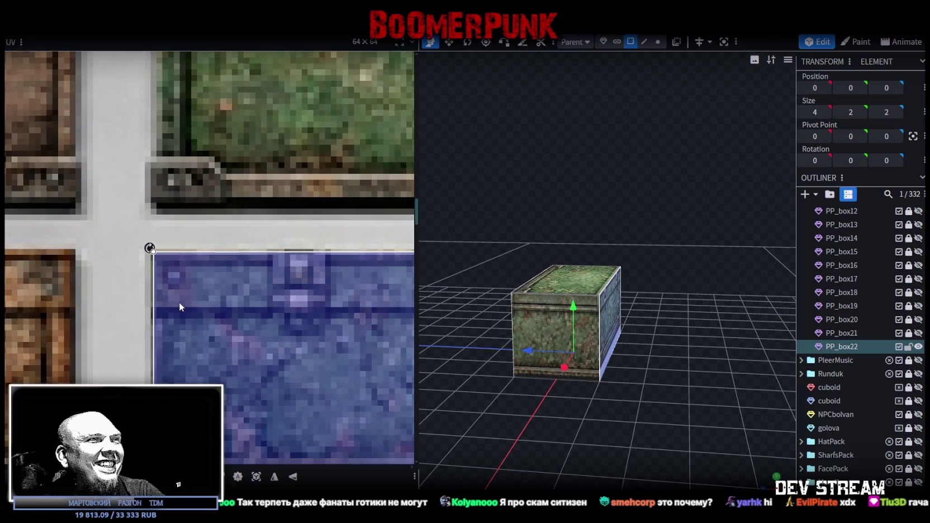
scroll(208, 324, down, 3)
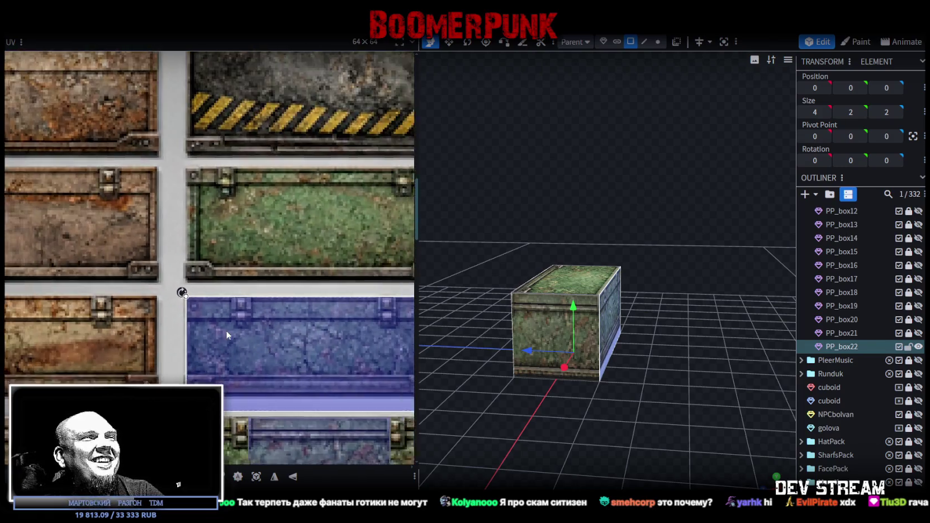
scroll(235, 370, up, 4)
mouse_move(196, 359)
mouse_down()
mouse_move(196, 318)
mouse_move(182, 327)
mouse_up()
scroll(143, 345, down, 2)
scroll(141, 237, up, 2)
scroll(158, 149, up, 2)
scroll(203, 326, up, 2)
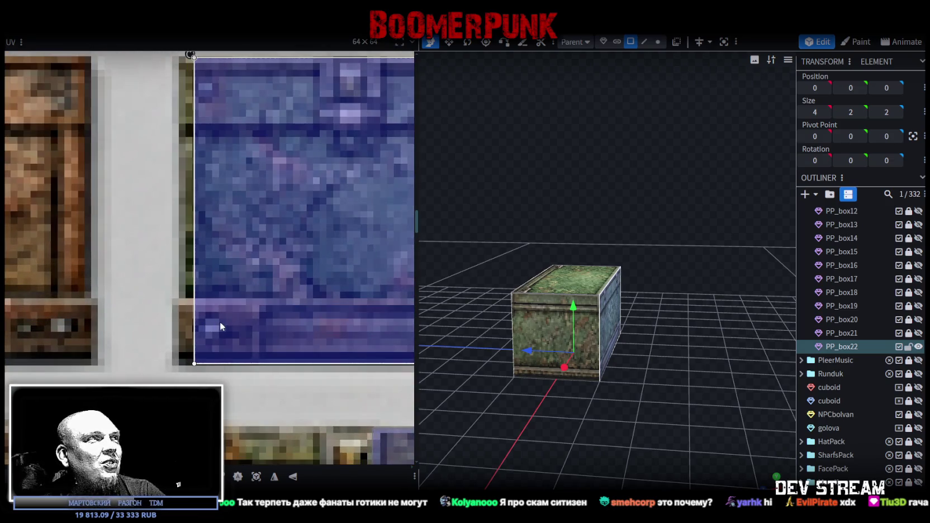
scroll(204, 321, down, 2)
scroll(167, 328, down, 1)
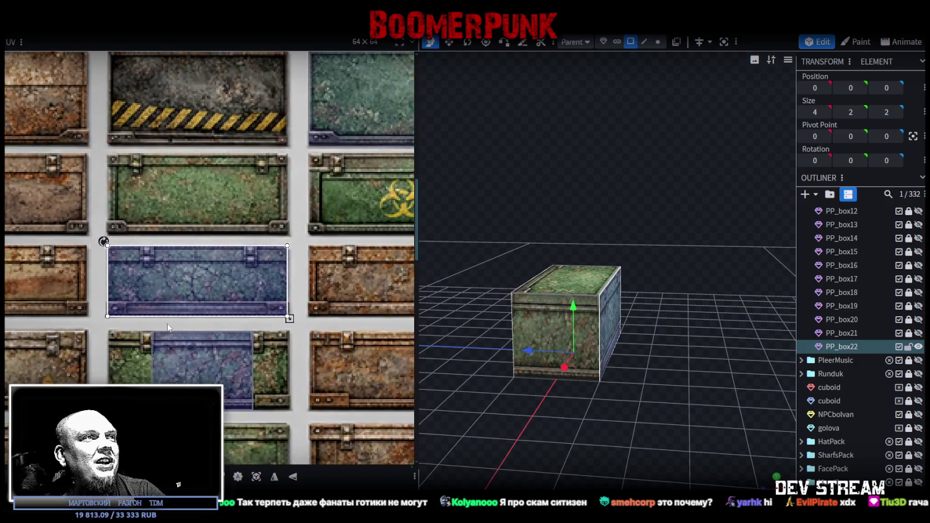
Step: Place the front face's UV on the blue panel and fit its corners
click(192, 371)
drag(214, 366, 217, 292)
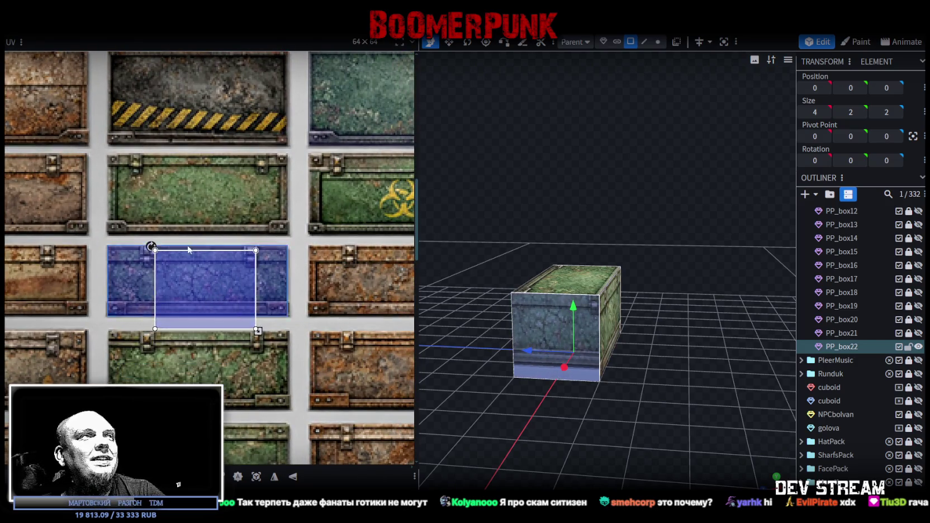
scroll(188, 252, up, 3)
mouse_move(144, 277)
mouse_down()
mouse_move(174, 283)
mouse_move(164, 278)
mouse_up()
scroll(235, 307, down, 3)
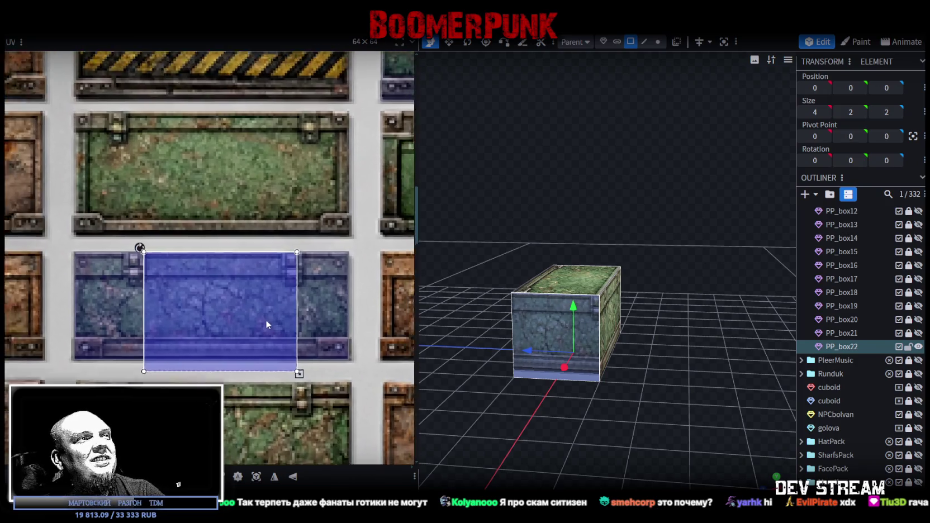
scroll(266, 324, up, 2)
drag(235, 356, 208, 336)
scroll(211, 335, up, 1)
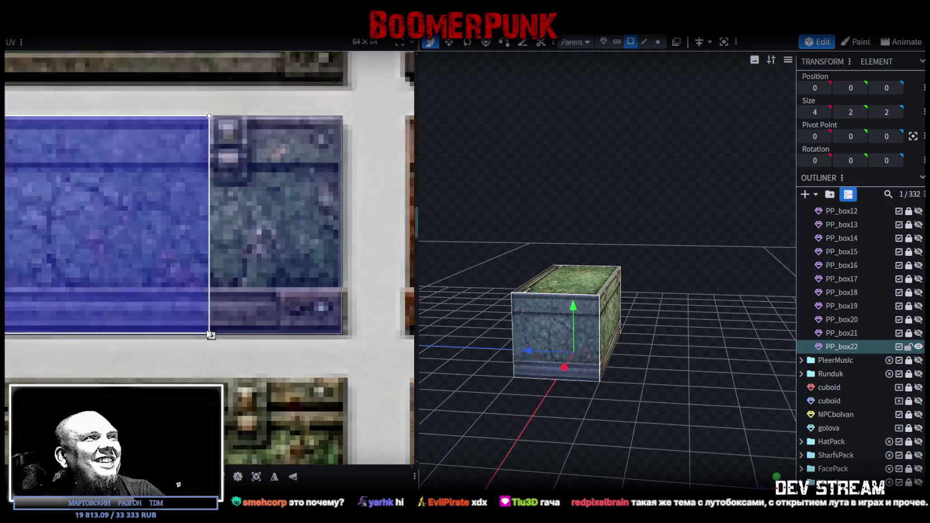
scroll(211, 335, up, 2)
scroll(218, 330, down, 1)
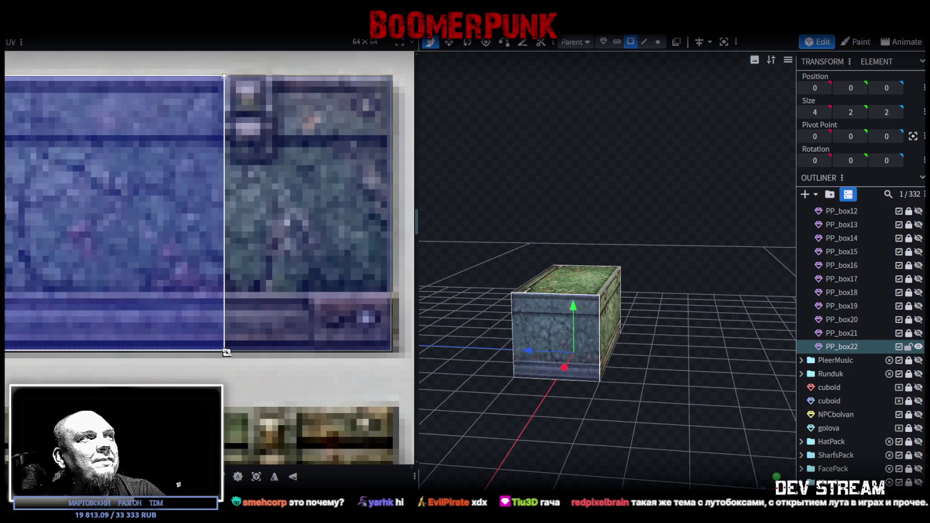
drag(226, 352, 229, 352)
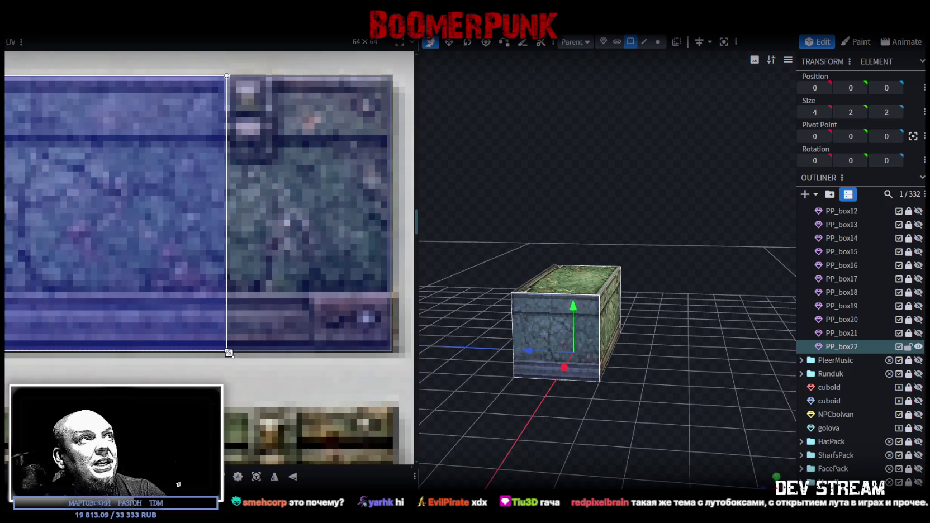
scroll(151, 334, up, 3)
scroll(155, 267, left, 3)
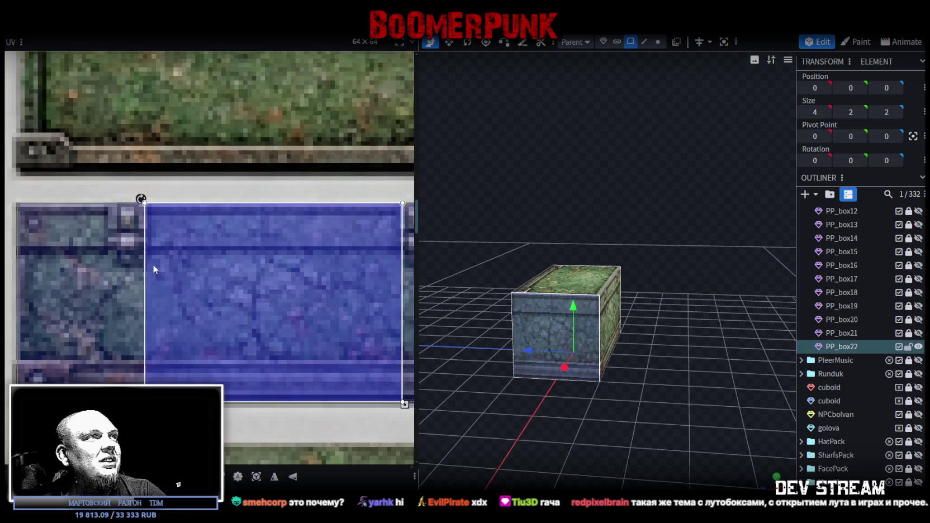
scroll(149, 254, down, 1)
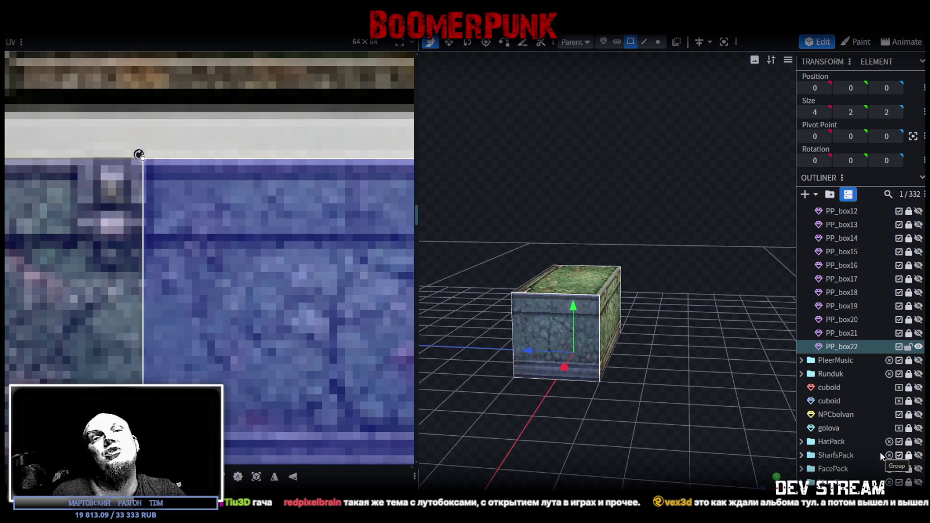
scroll(862, 443, down, 5)
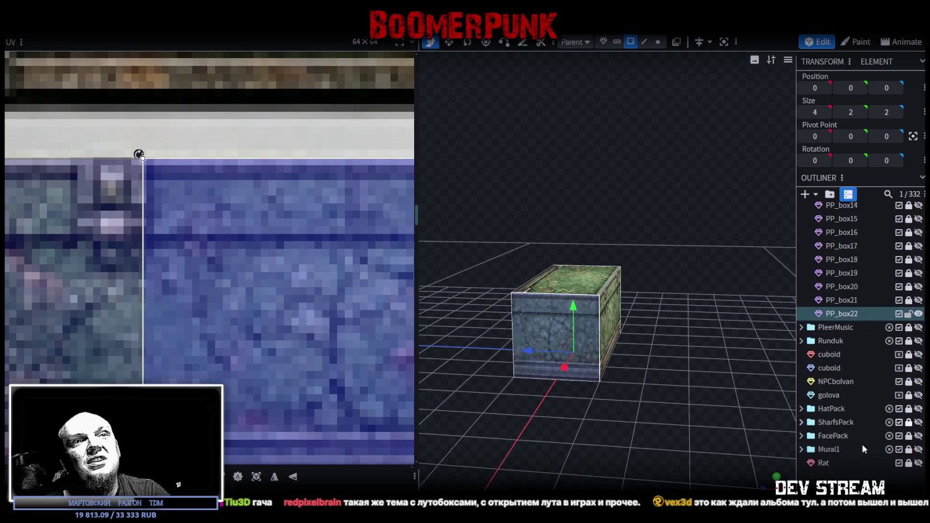
Step: Deselect, orbit around the box, and reselect PP_box22
click(634, 436)
mouse_move(634, 440)
mouse_down()
mouse_move(515, 441)
mouse_move(625, 400)
mouse_up()
click(611, 377)
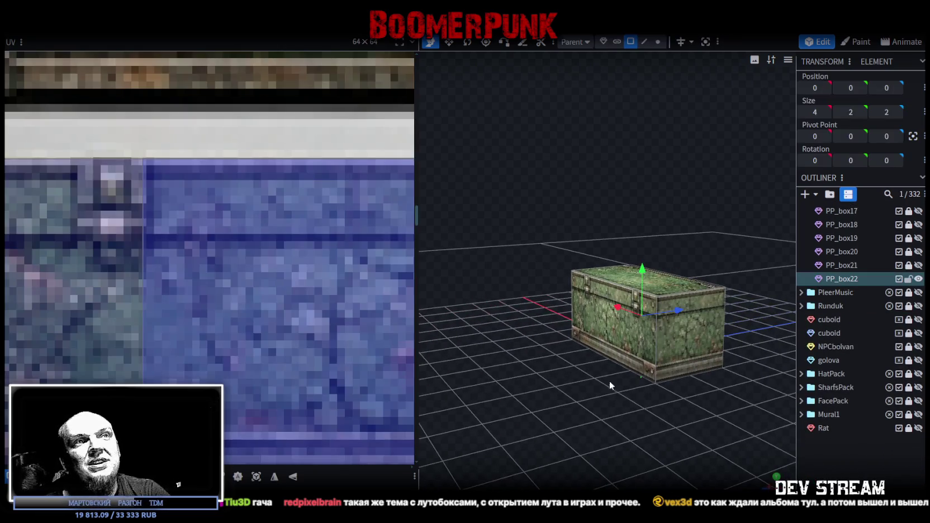
Step: Duplicate PP_box22 as PP_box23 and move its face UVs onto the next blue panel
key(ctrl+d)
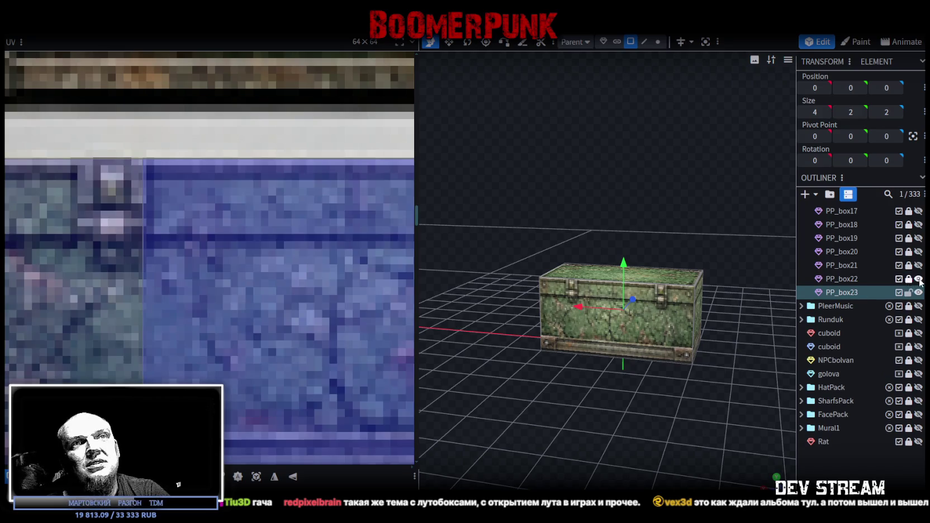
click(626, 333)
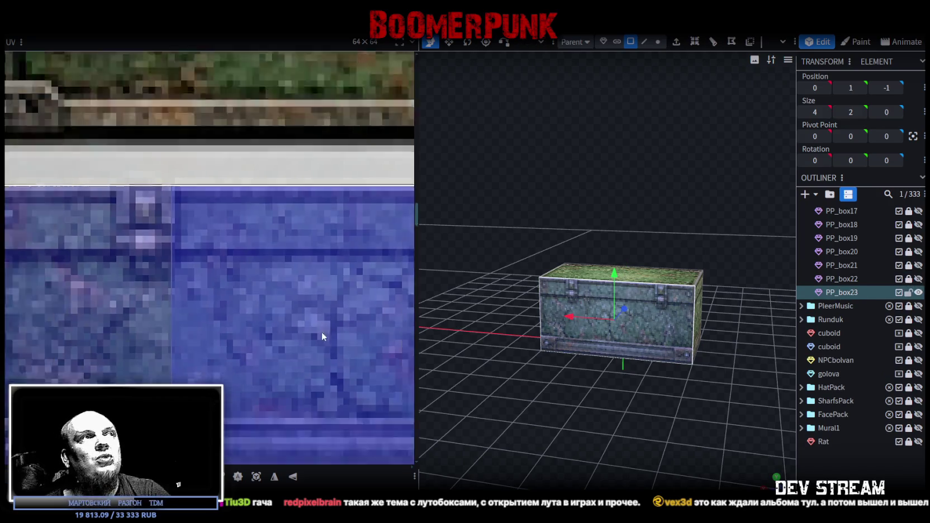
scroll(321, 332, down, 5)
drag(346, 324, 136, 244)
scroll(110, 236, left, 2)
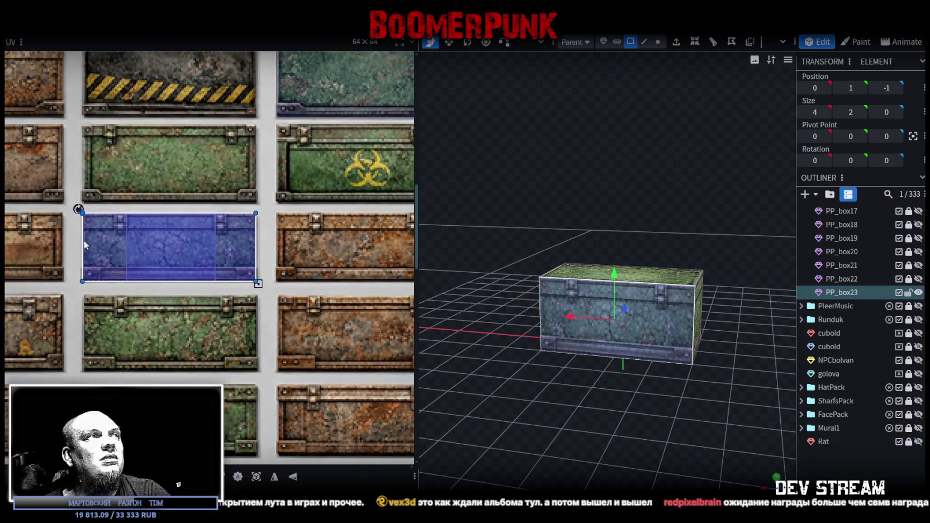
key(ctrl+a)
scroll(226, 265, down, 2)
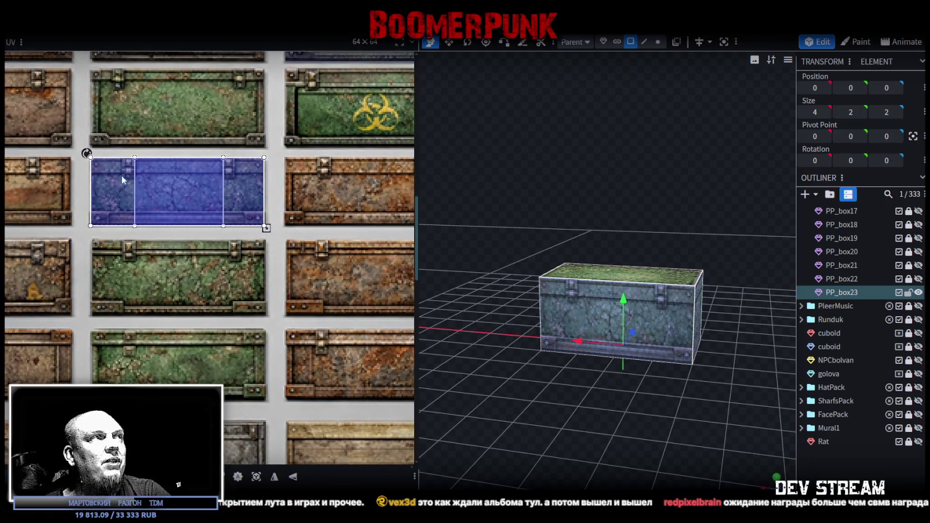
drag(106, 173, 114, 268)
Step: Line PP_box23's UV area up with the blue panel and extend its bottom edge
scroll(99, 244, up, 2)
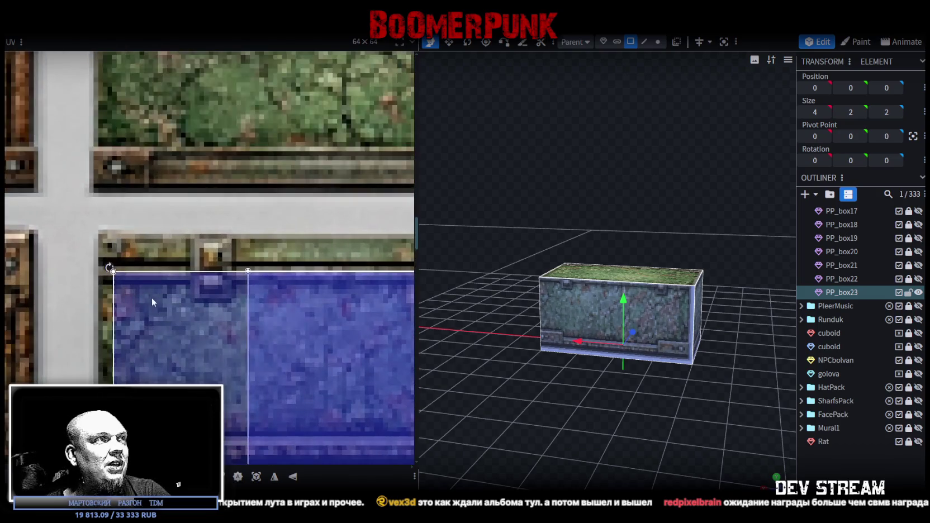
drag(153, 300, 133, 264)
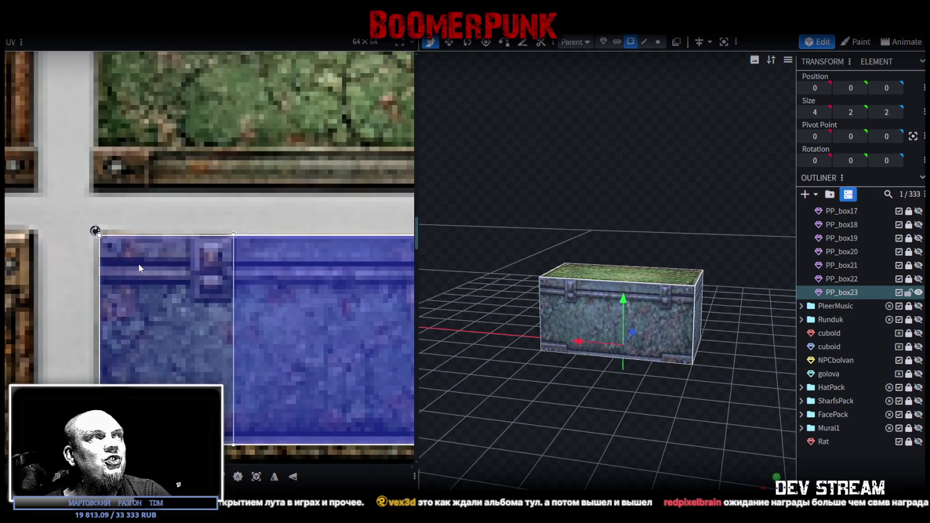
scroll(231, 288, down, 2)
scroll(220, 266, down, 1)
scroll(246, 294, up, 3)
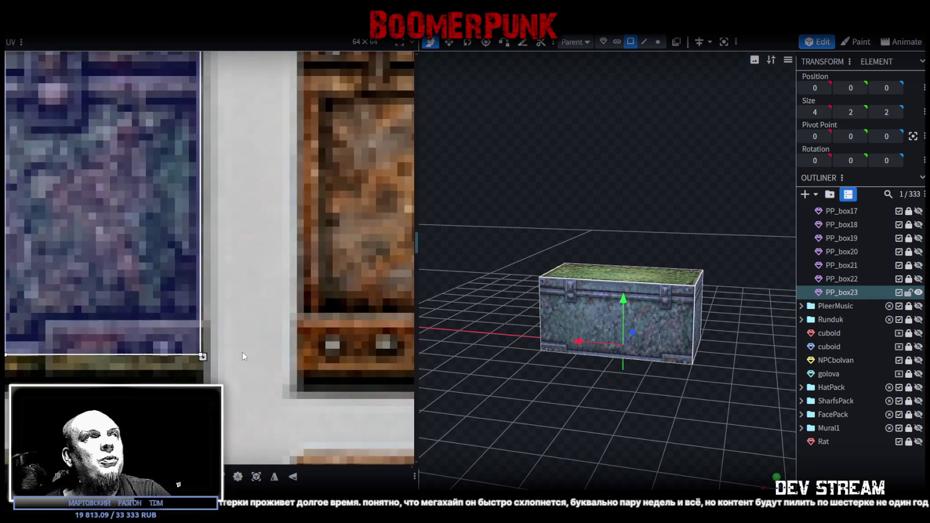
drag(203, 356, 202, 383)
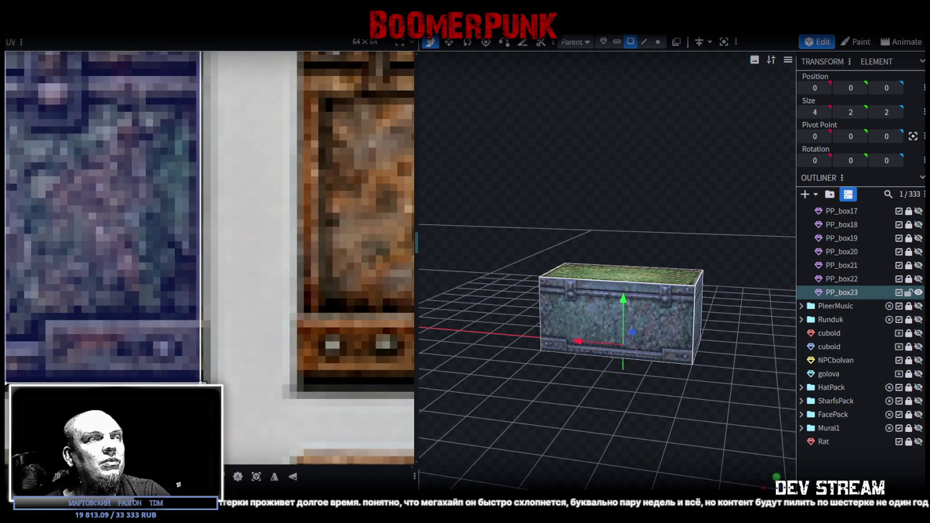
Step: Lower PP_box23's top plane to height 1.5
key(ctrl+z)
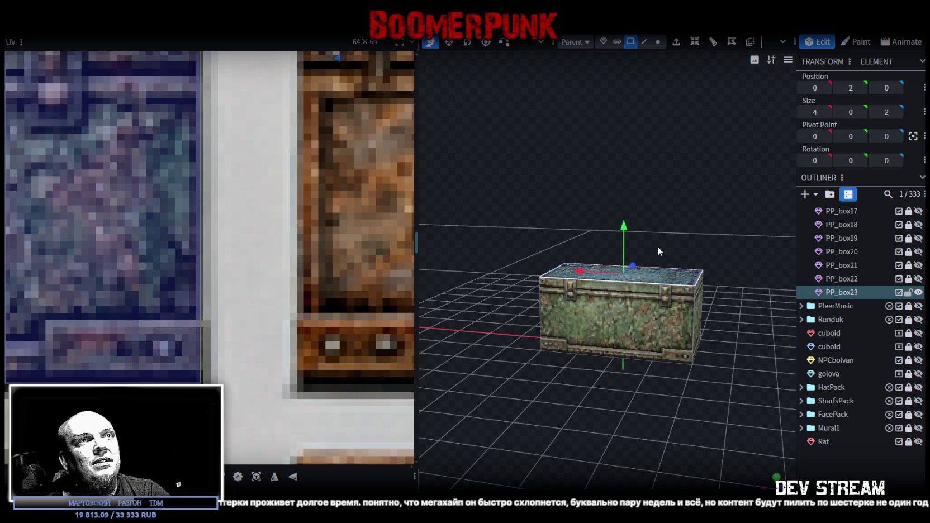
drag(626, 227, 622, 237)
drag(716, 236, 498, 231)
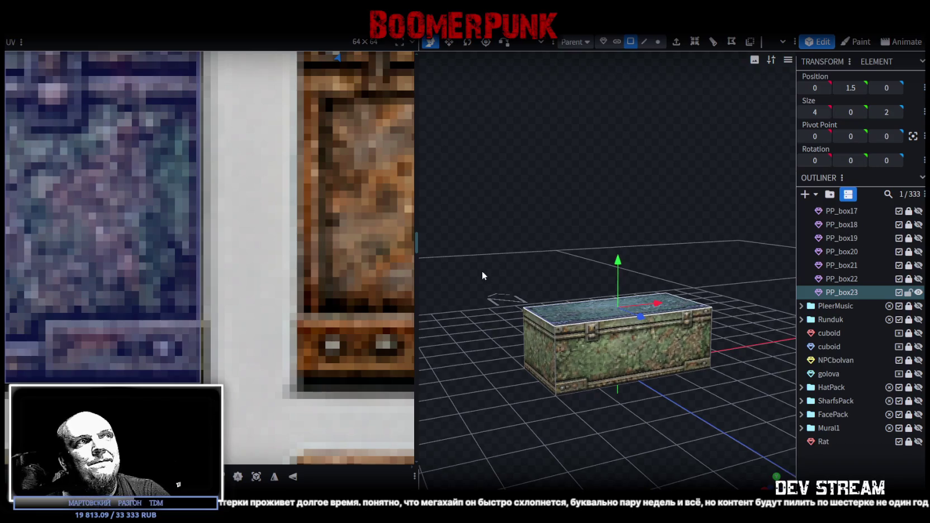
scroll(78, 263, down, 3)
scroll(78, 264, down, 2)
scroll(112, 269, down, 1)
scroll(193, 279, down, 2)
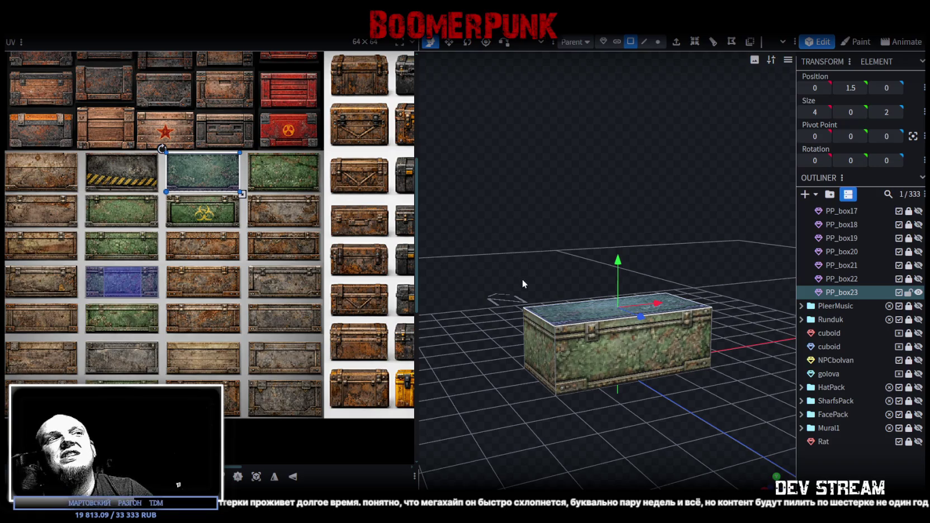
Step: Check PP_box23's front, side and top faces, then duplicate it as PP_box24
click(606, 350)
drag(512, 290, 587, 266)
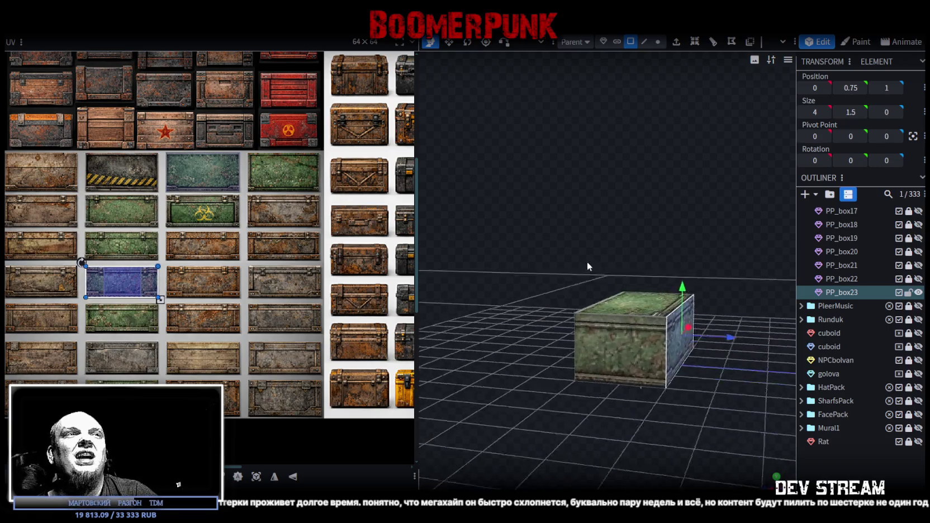
click(644, 343)
mouse_move(644, 344)
mouse_down()
mouse_move(616, 263)
mouse_move(644, 291)
mouse_up()
click(644, 292)
scroll(149, 289, down, 2)
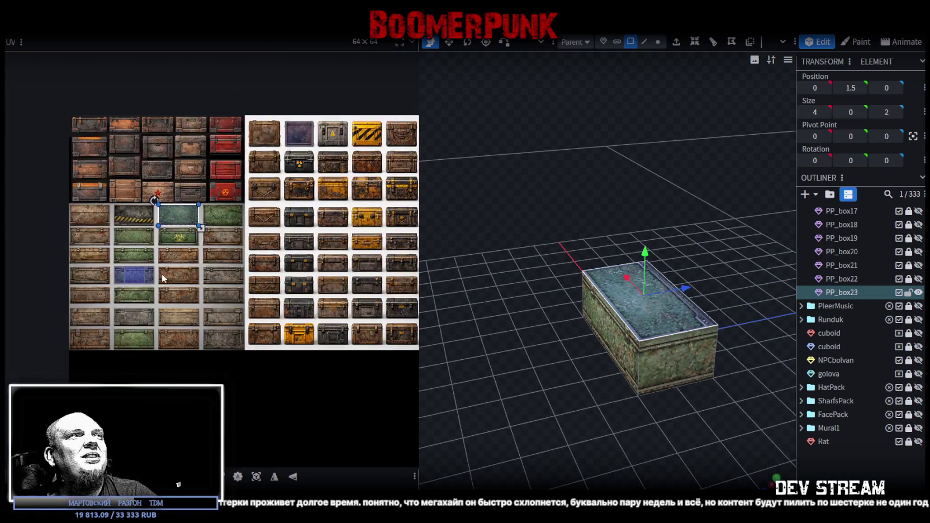
mouse_move(443, 337)
mouse_down()
mouse_move(395, 346)
mouse_move(463, 336)
mouse_up()
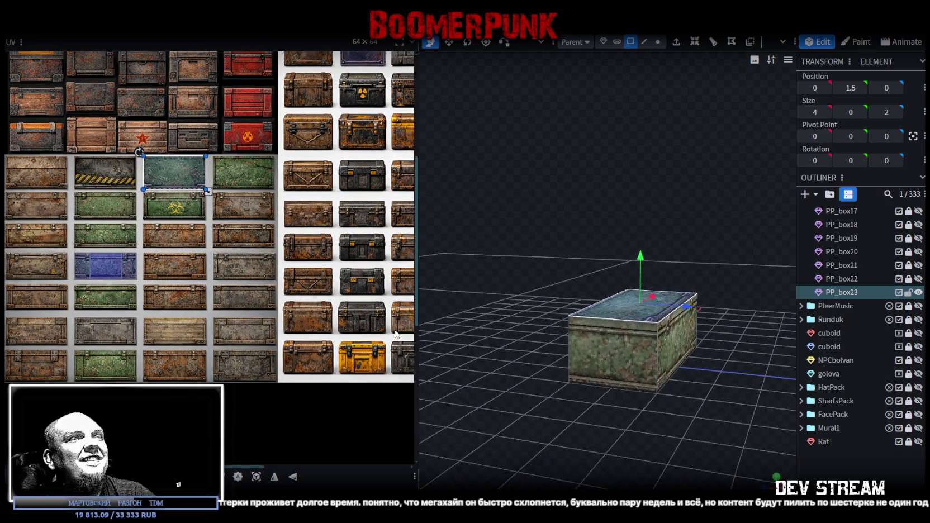
key(ctrl+d)
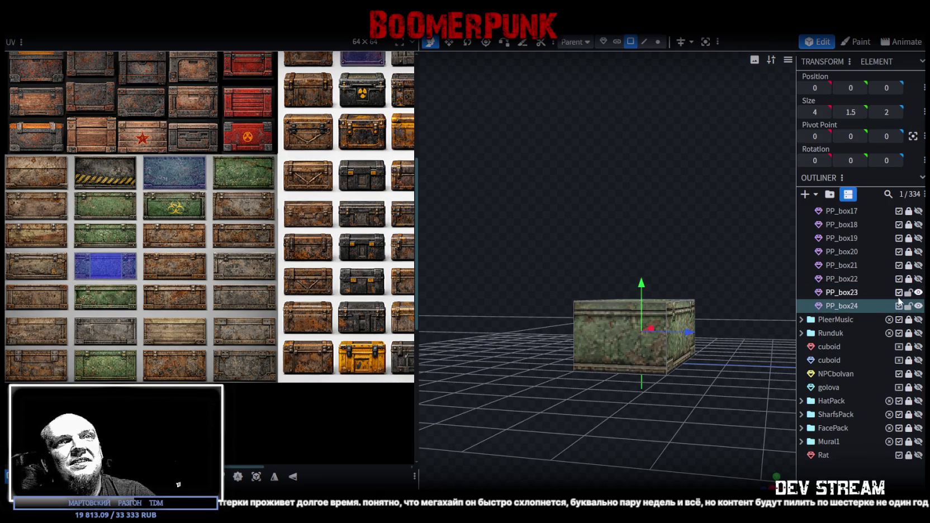
Step: Map PP_box24's top face onto the blue-grey tile, shifted one texel right and trimmed to the panel
mouse_move(548, 185)
mouse_down()
mouse_move(558, 209)
mouse_move(615, 250)
mouse_up()
mouse_move(600, 310)
mouse_down()
mouse_move(551, 213)
mouse_move(506, 194)
mouse_move(520, 203)
mouse_up()
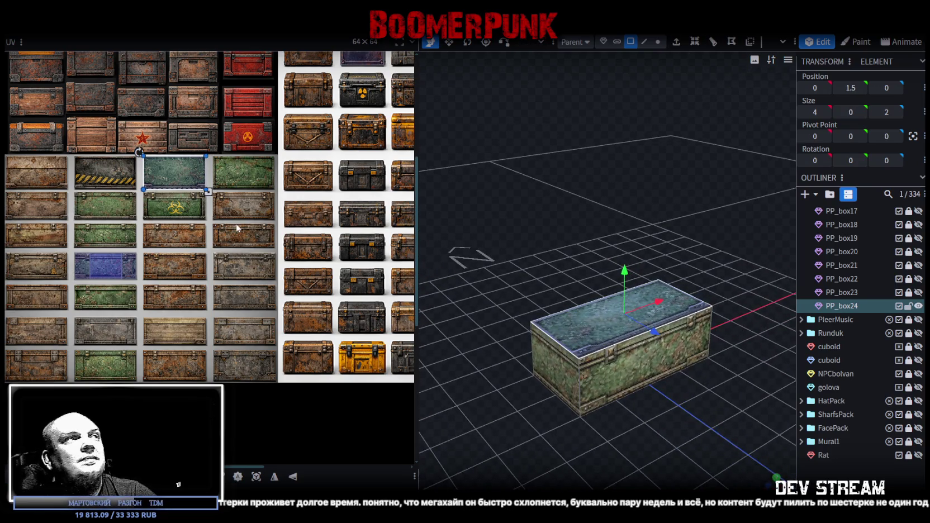
drag(175, 183, 245, 179)
scroll(206, 150, up, 3)
scroll(252, 212, up, 3)
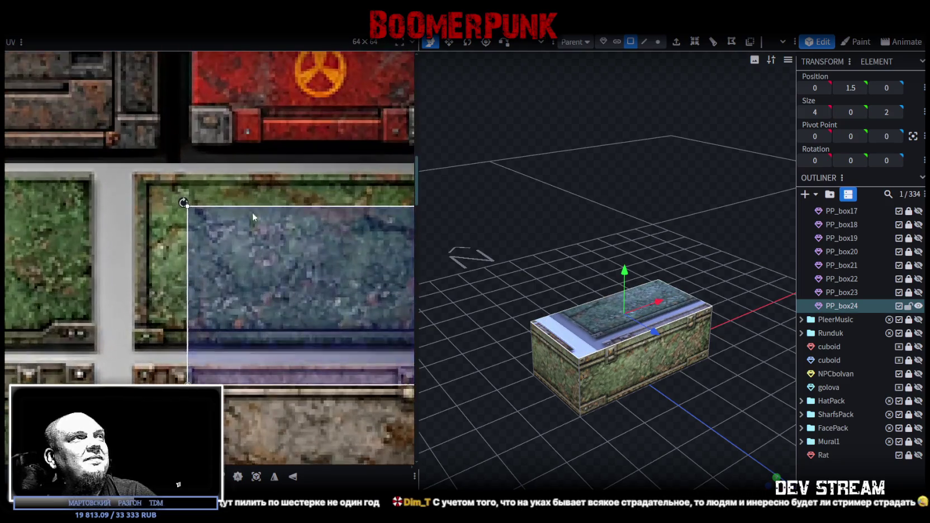
scroll(198, 211, up, 2)
scroll(167, 184, up, 2)
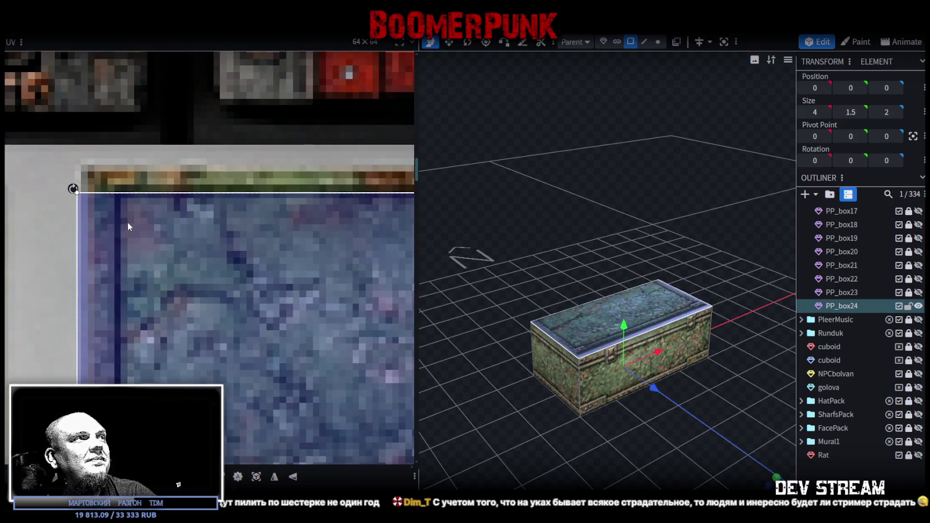
drag(137, 205, 153, 210)
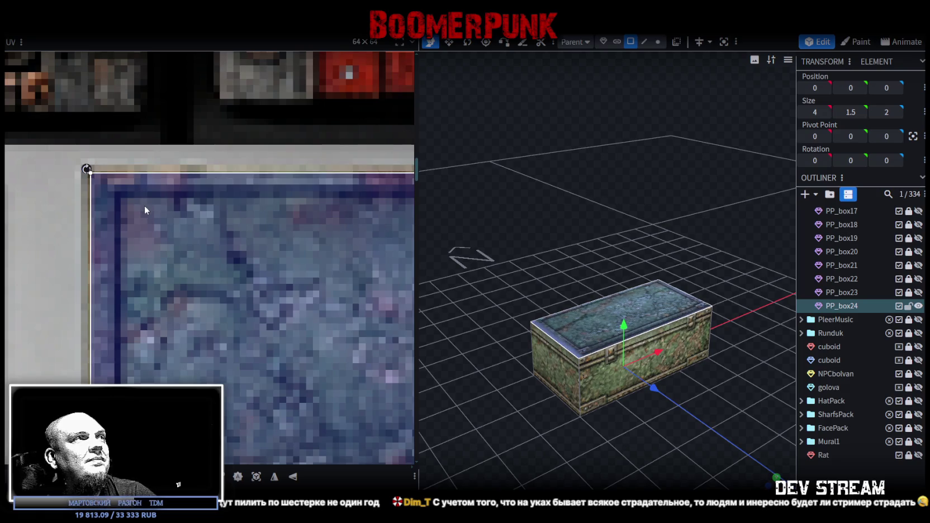
scroll(152, 210, down, 4)
scroll(207, 241, down, 1)
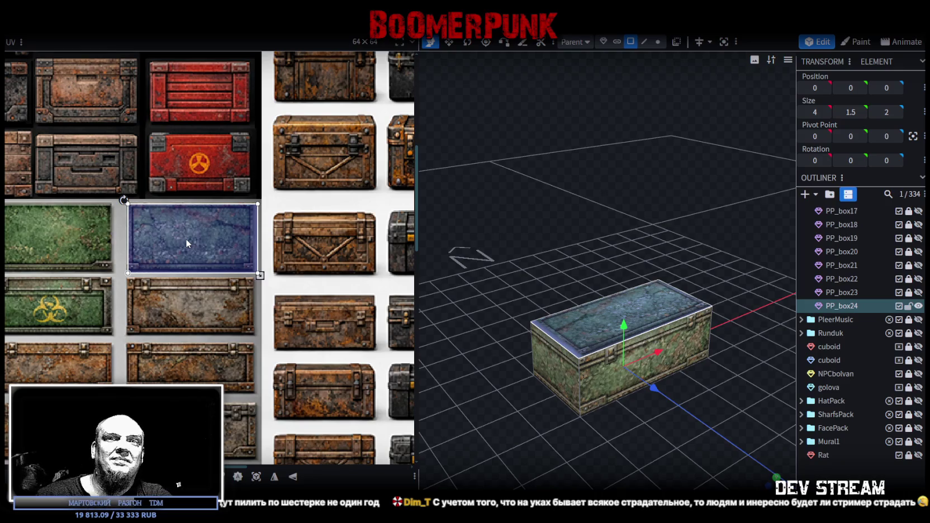
scroll(248, 248, up, 2)
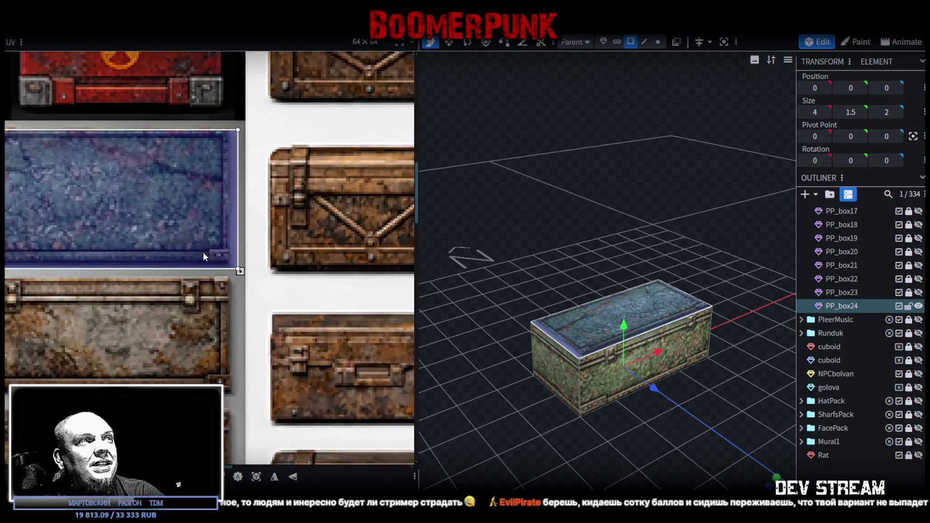
scroll(271, 278, up, 3)
mouse_move(291, 290)
mouse_down()
mouse_move(256, 274)
mouse_move(261, 279)
mouse_up()
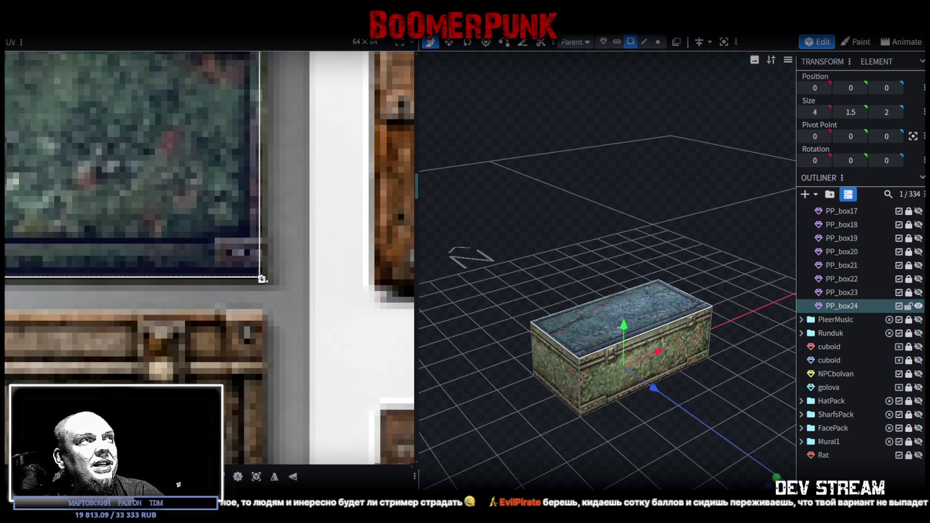
Step: Move the front face's texture down onto the blue crate tile
drag(708, 399, 576, 337)
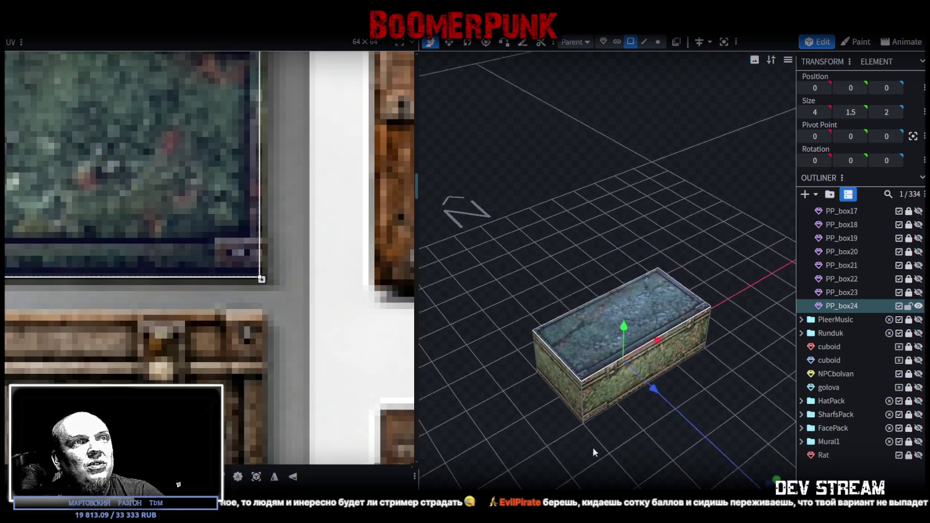
click(576, 338)
click(603, 392)
scroll(244, 298, down, 3)
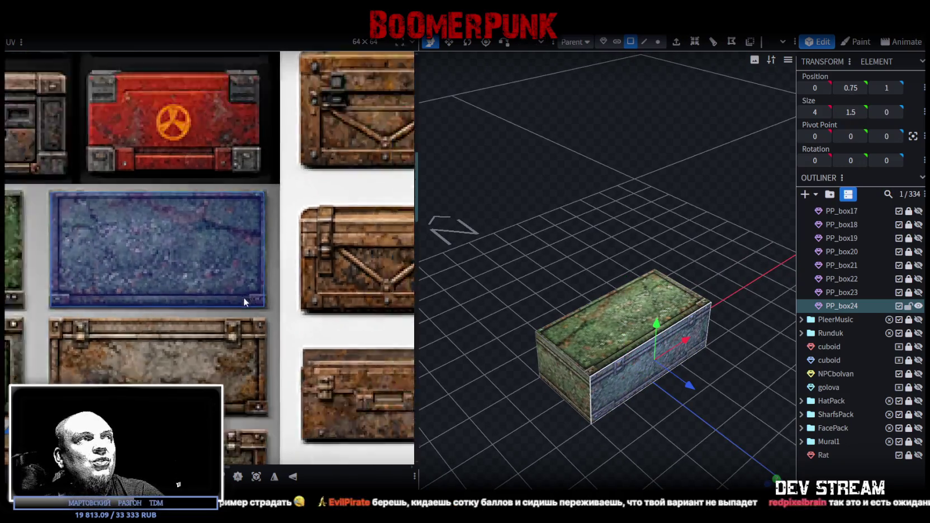
scroll(196, 286, down, 3)
scroll(146, 277, down, 2)
click(100, 302)
middle_drag(149, 323, 202, 288)
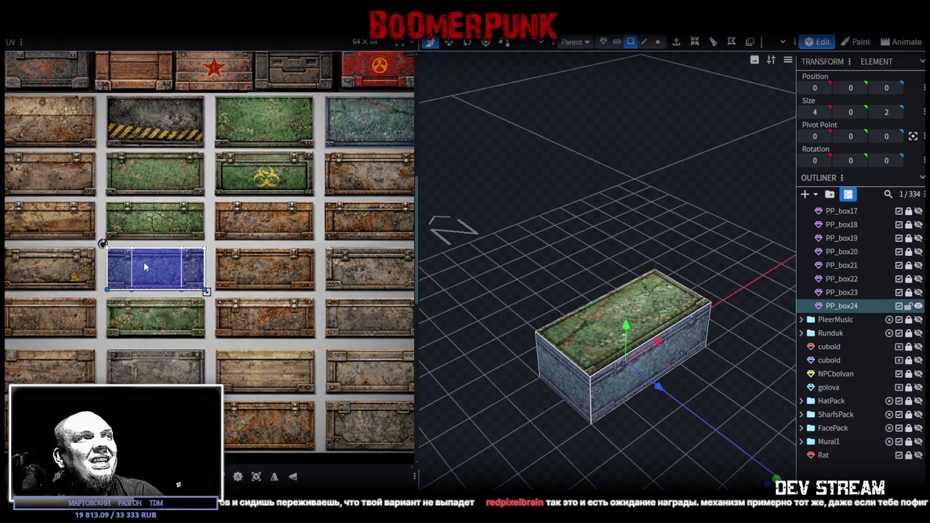
mouse_move(117, 271)
mouse_down()
mouse_move(117, 320)
mouse_move(173, 271)
mouse_up()
Step: Tighten the front face's UV corners to fit the blue tile
scroll(112, 304, up, 2)
scroll(145, 307, up, 4)
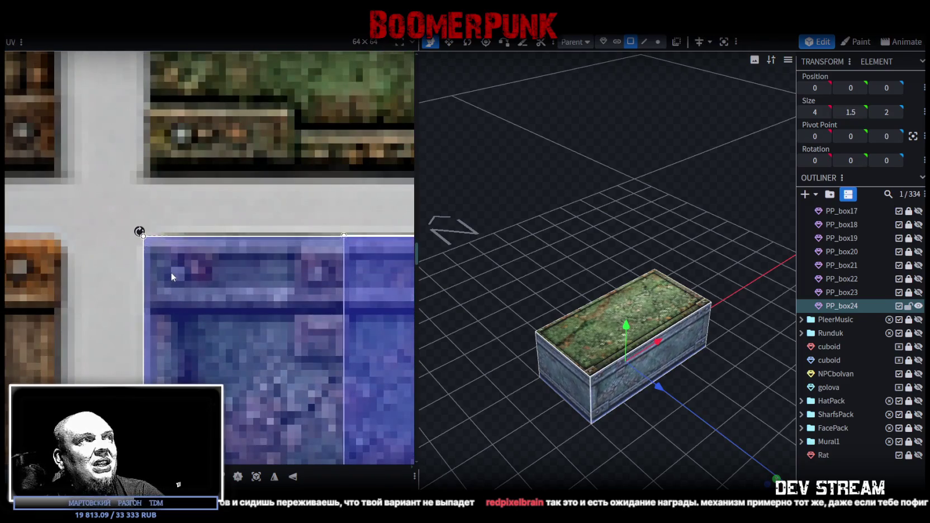
scroll(172, 272, down, 3)
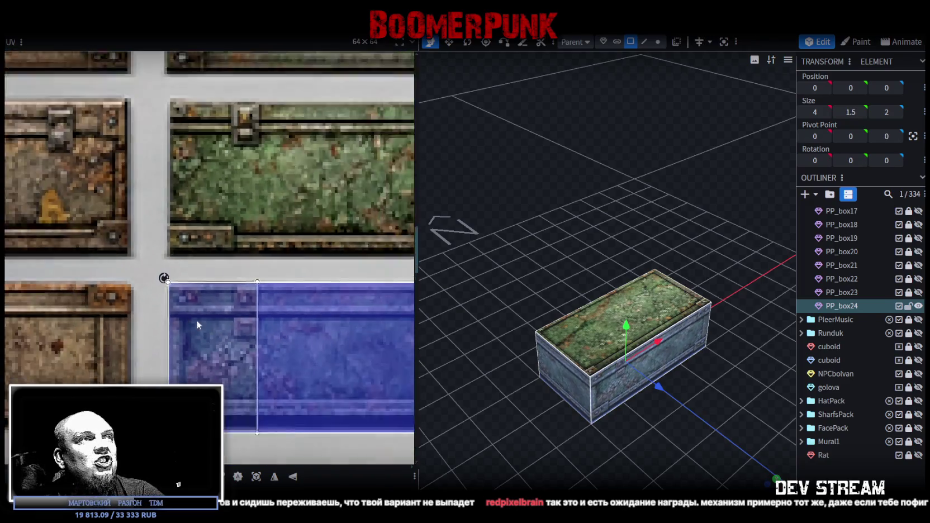
middle_drag(196, 320, 35, 244)
scroll(270, 346, up, 3)
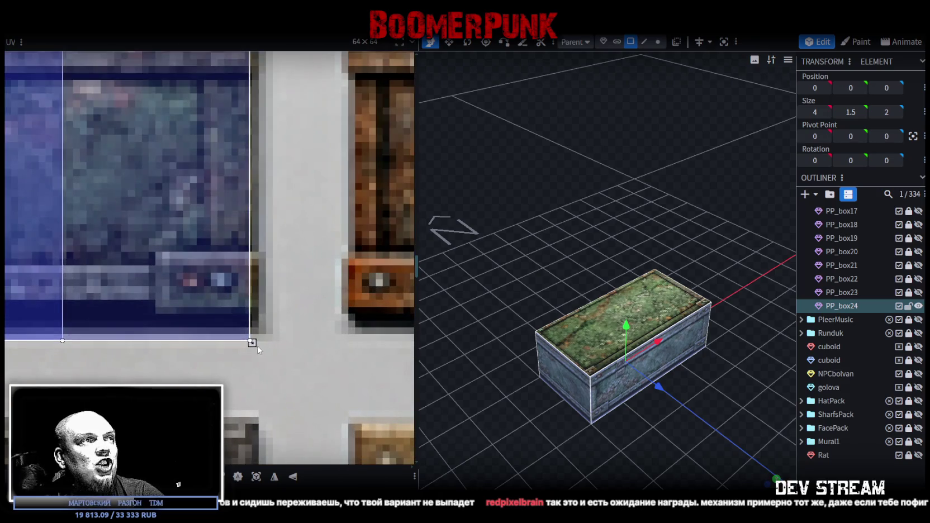
drag(252, 343, 259, 326)
mouse_move(599, 438)
mouse_down()
mouse_move(629, 413)
mouse_move(599, 331)
mouse_up()
Step: Inspect the blue top from above, then duplicate the crate as PP_box25
mouse_move(649, 262)
mouse_down()
mouse_move(641, 286)
mouse_move(757, 279)
mouse_move(745, 262)
mouse_move(648, 271)
mouse_up()
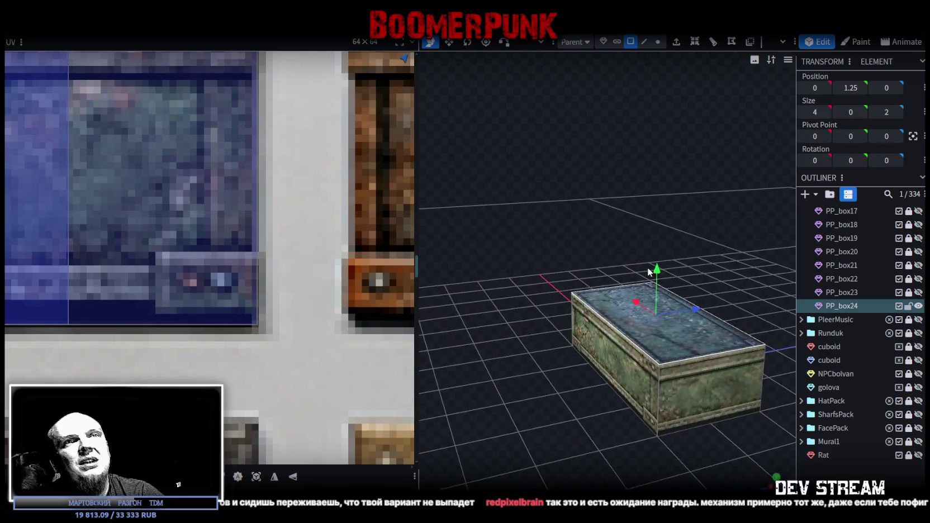
scroll(612, 310, down, 2)
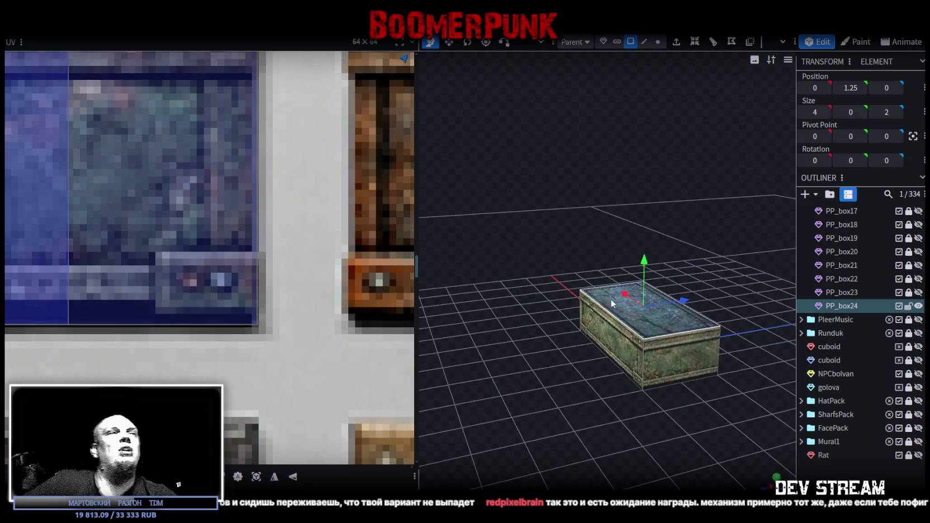
scroll(250, 373, down, 3)
scroll(250, 373, down, 2)
scroll(250, 373, down, 2)
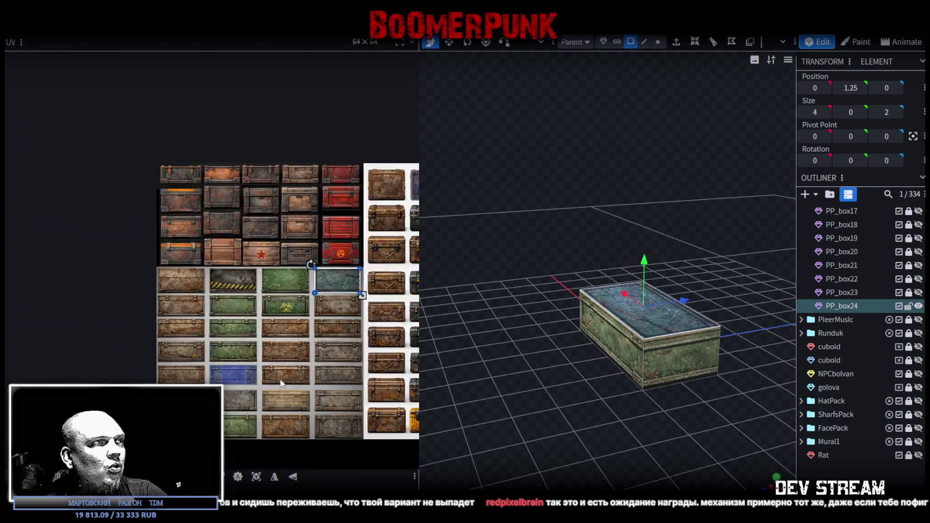
scroll(246, 425, up, 1)
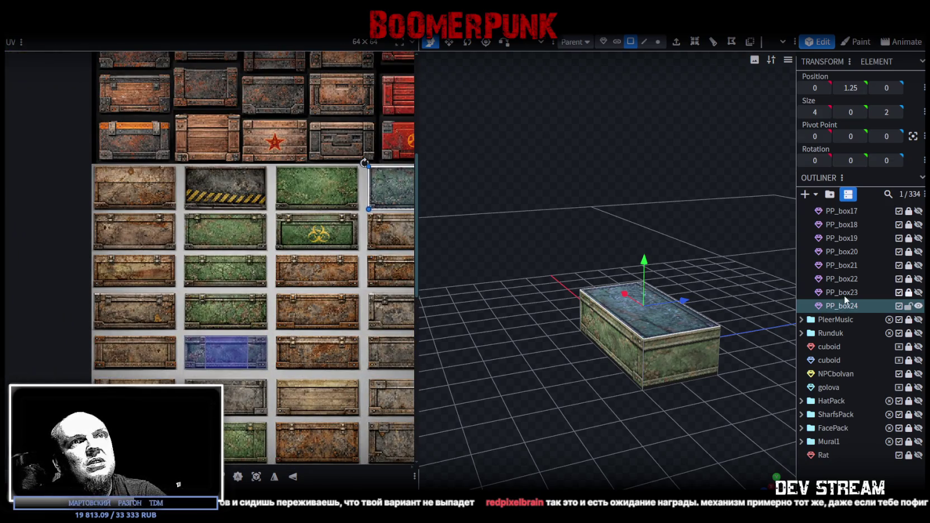
key(ctrl+d)
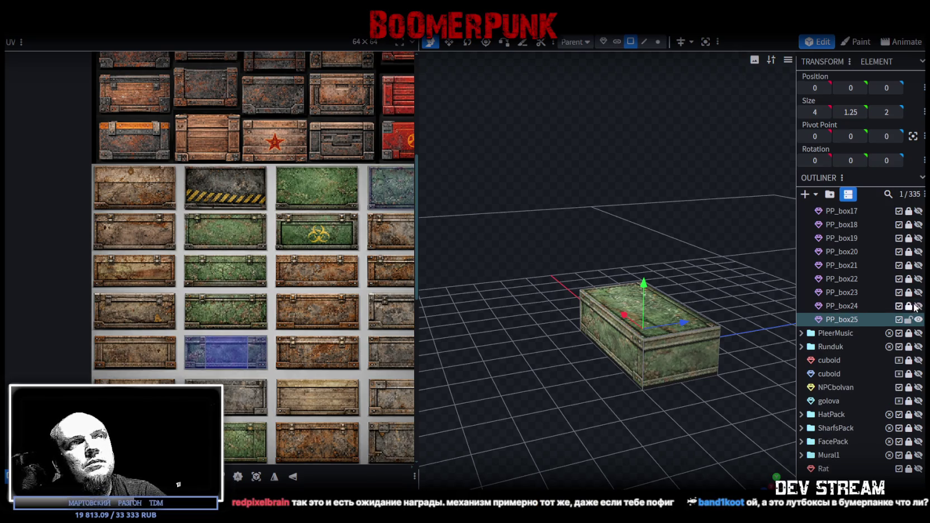
Step: Map PP_box25's top face onto the blue-grey tile and mirror it
middle_drag(341, 296, 248, 300)
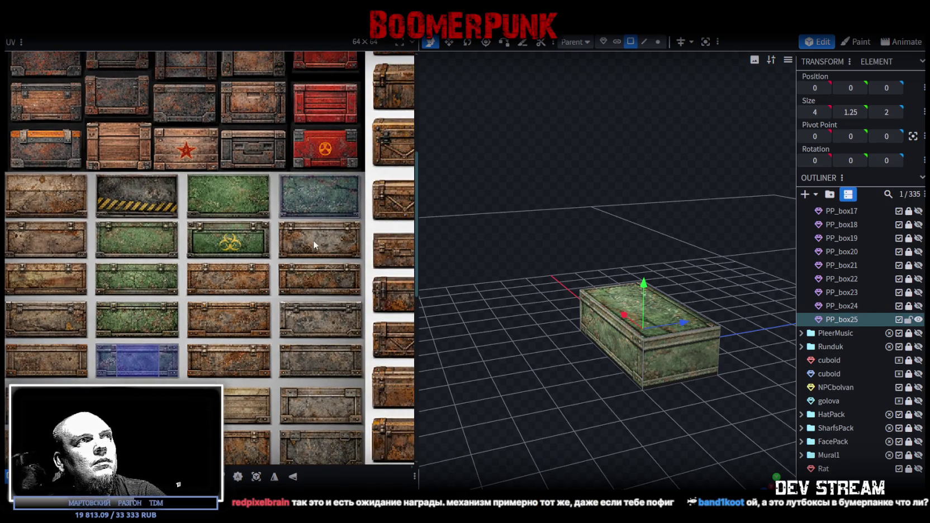
drag(313, 239, 351, 206)
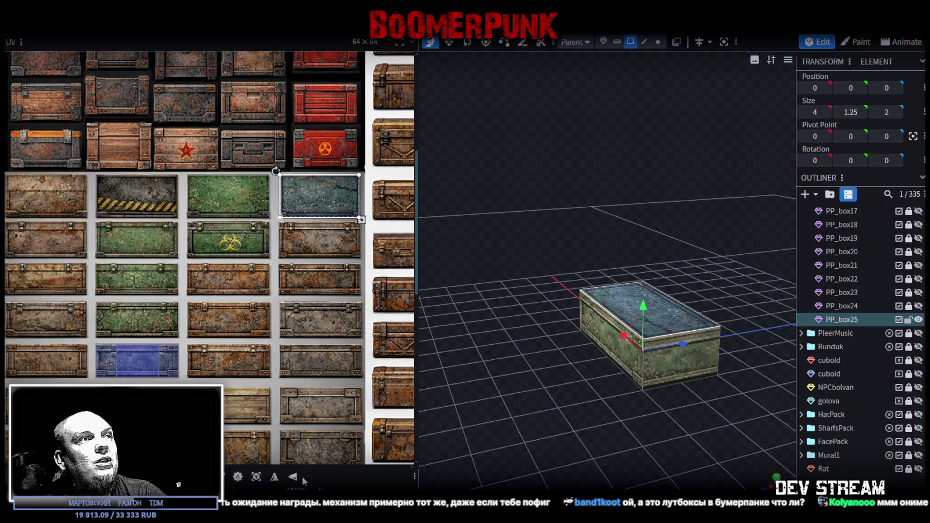
click(277, 479)
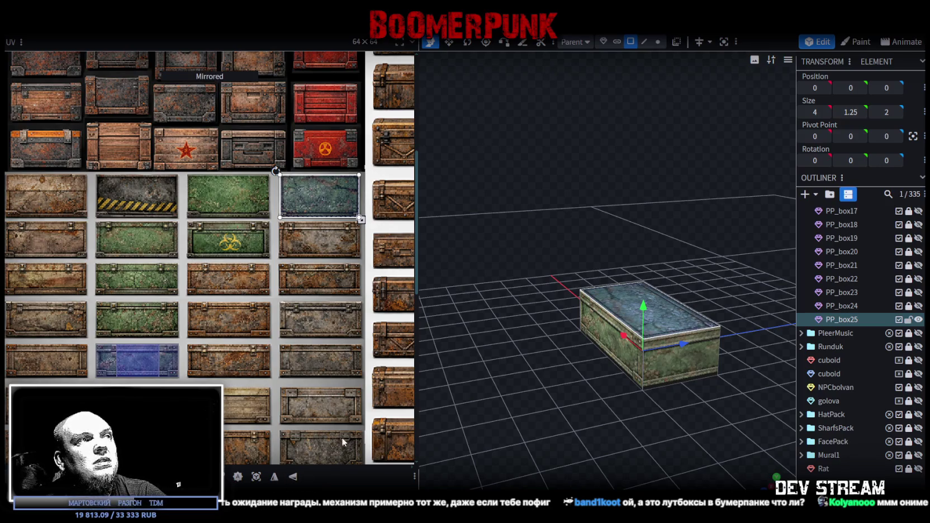
Step: Move the end face's texture onto the blue tile and resize it to fit the panel
click(666, 380)
scroll(213, 366, down, 2)
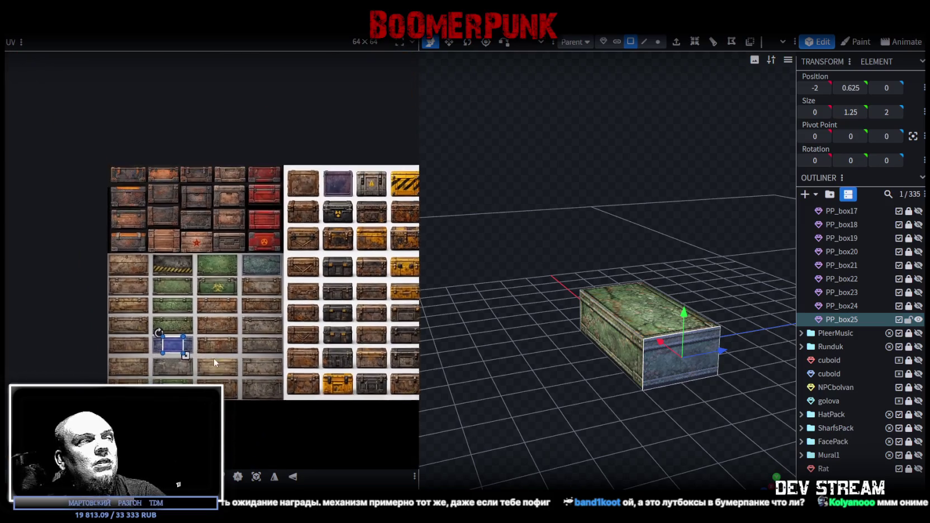
scroll(207, 347, up, 1)
drag(137, 280, 120, 347)
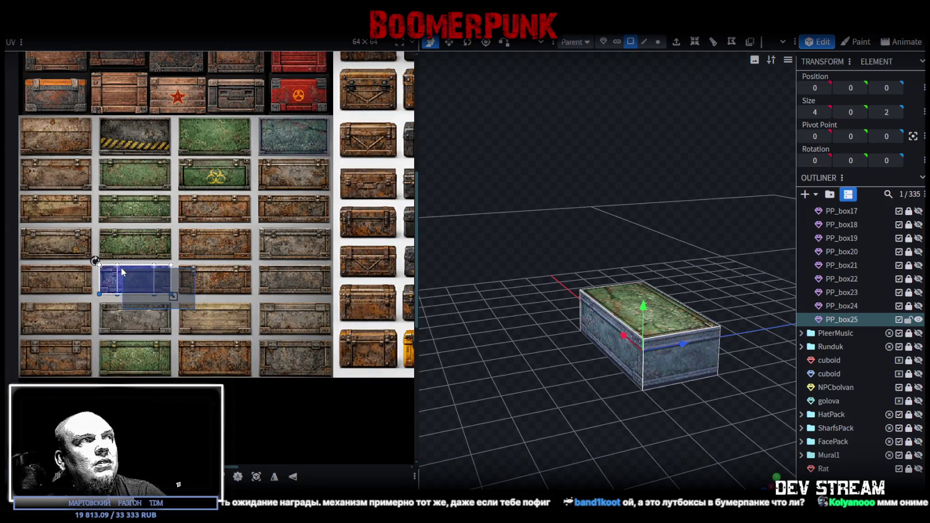
scroll(106, 339, up, 3)
scroll(100, 331, up, 3)
drag(192, 359, 183, 342)
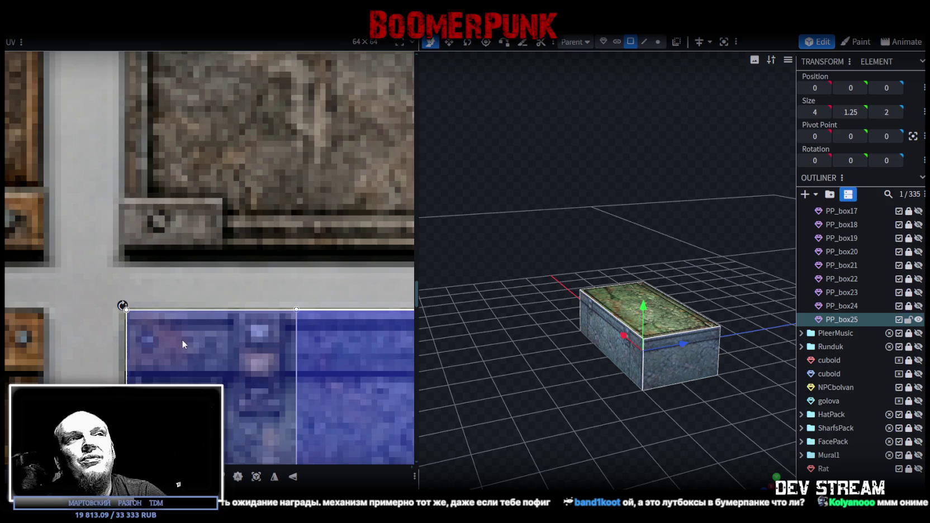
scroll(182, 340, down, 3)
scroll(183, 343, down, 3)
scroll(285, 390, up, 2)
scroll(285, 390, up, 3)
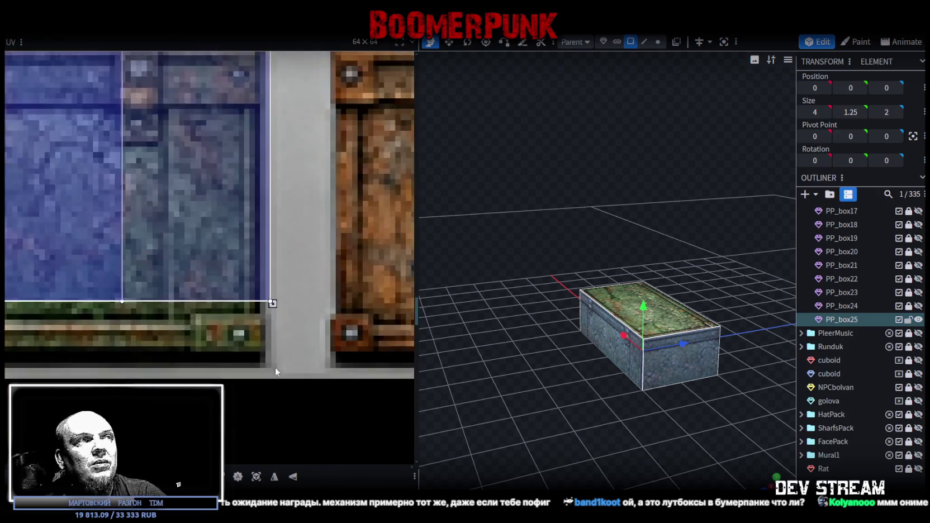
drag(272, 293, 257, 372)
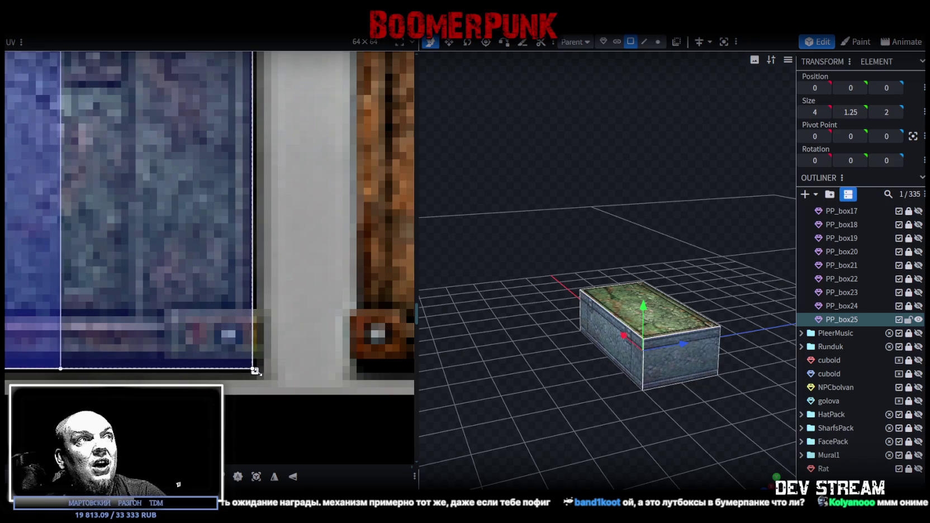
drag(257, 372, 257, 373)
Step: Raise the top face to Y 1.75, then deselect and inspect the crate
mouse_move(650, 332)
mouse_down()
mouse_move(748, 284)
mouse_move(559, 263)
mouse_move(622, 284)
mouse_up()
scroll(628, 311, up, 2)
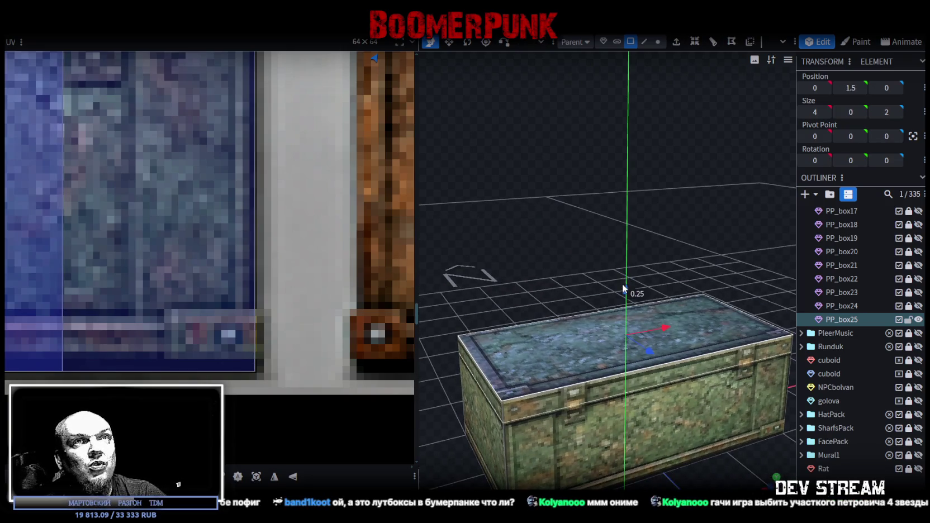
drag(622, 283, 622, 255)
scroll(516, 420, down, 2)
scroll(506, 402, up, 2)
mouse_move(506, 403)
mouse_down()
mouse_move(638, 236)
mouse_move(607, 258)
mouse_up()
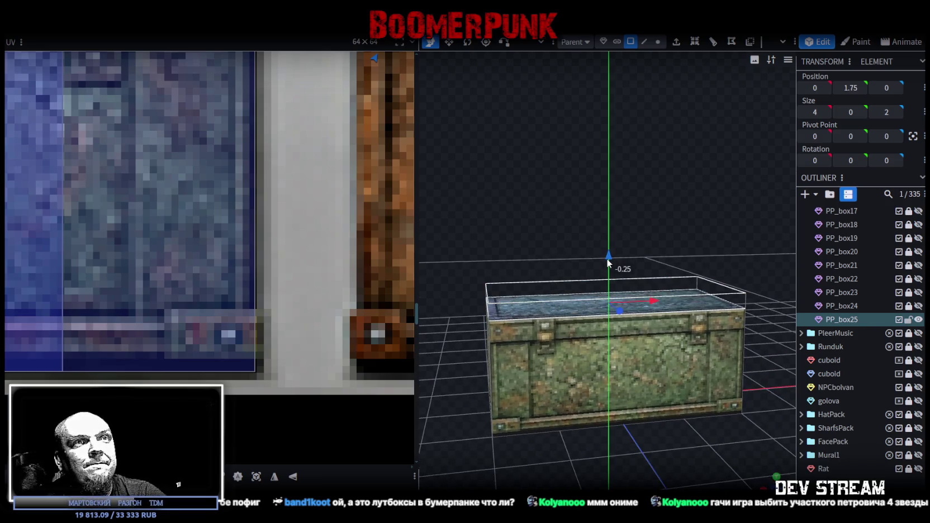
click(727, 477)
mouse_move(727, 477)
mouse_down()
mouse_move(660, 447)
mouse_move(598, 442)
mouse_up()
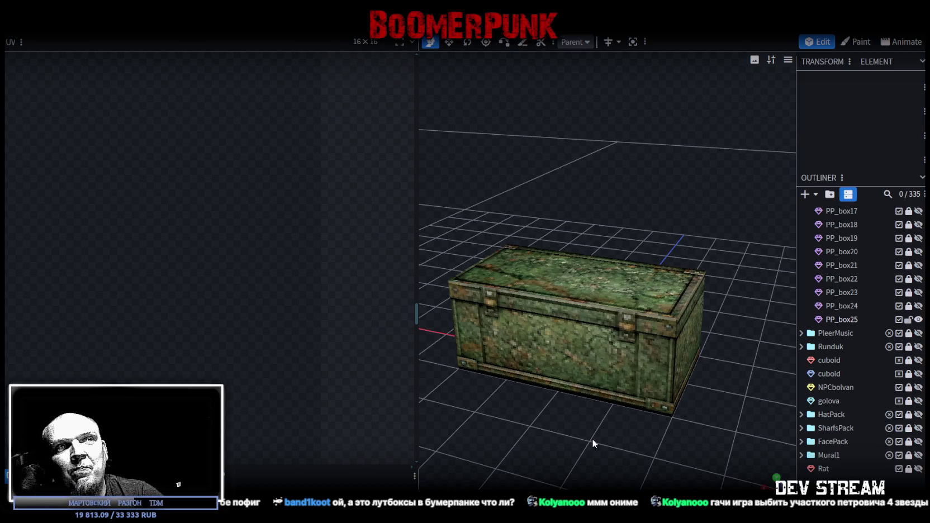
click(623, 314)
Step: Zoom the UV editor out to the whole crate atlas, orbit around PP_box25, and enlarge the 3D view
scroll(329, 320, down, 3)
scroll(329, 320, down, 5)
scroll(329, 320, down, 3)
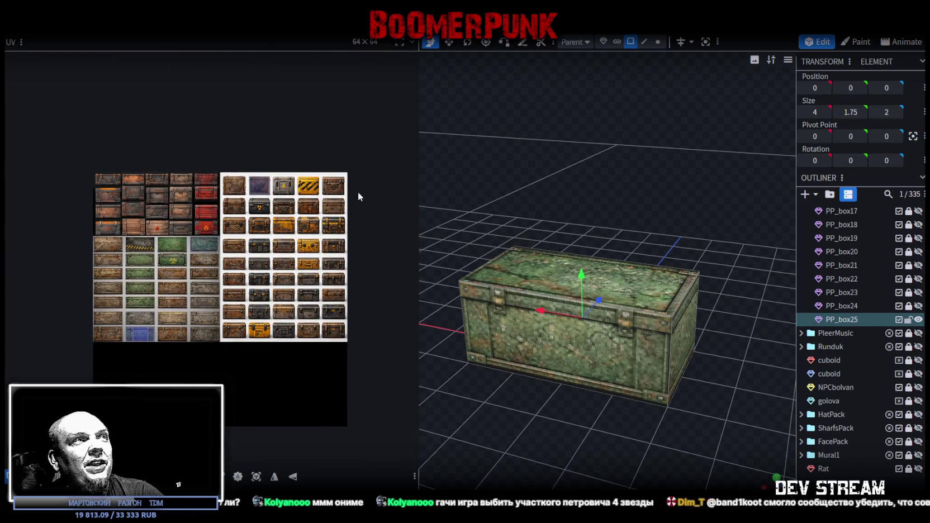
mouse_move(630, 170)
mouse_down()
mouse_move(489, 146)
mouse_move(469, 169)
mouse_move(452, 150)
mouse_up()
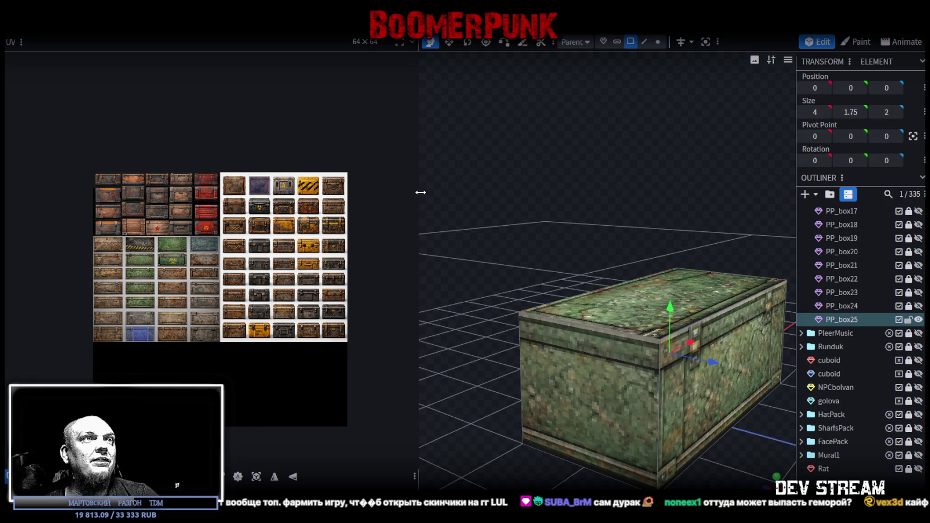
drag(420, 192, 284, 193)
Step: Duplicate the crate with Ctrl+D to create the PP_box26 copy
scroll(449, 171, up, 3)
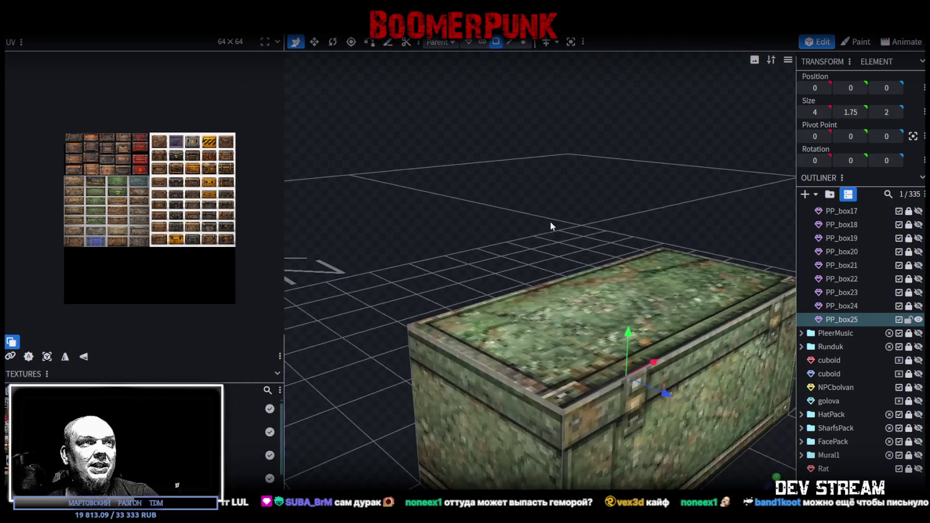
click(547, 301)
scroll(511, 149, down, 3)
mouse_move(510, 149)
mouse_down()
mouse_move(494, 163)
mouse_move(447, 151)
mouse_up()
scroll(457, 140, up, 3)
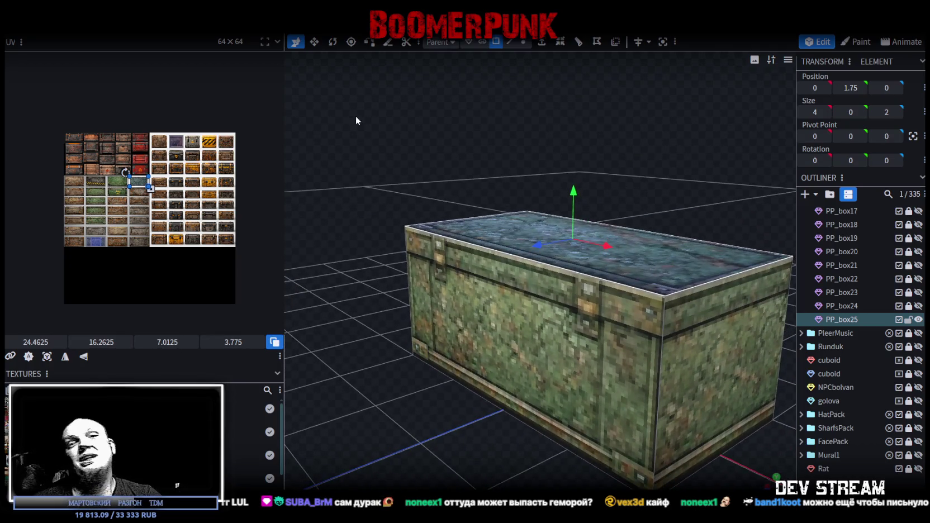
click(506, 305)
key(ctrl+d)
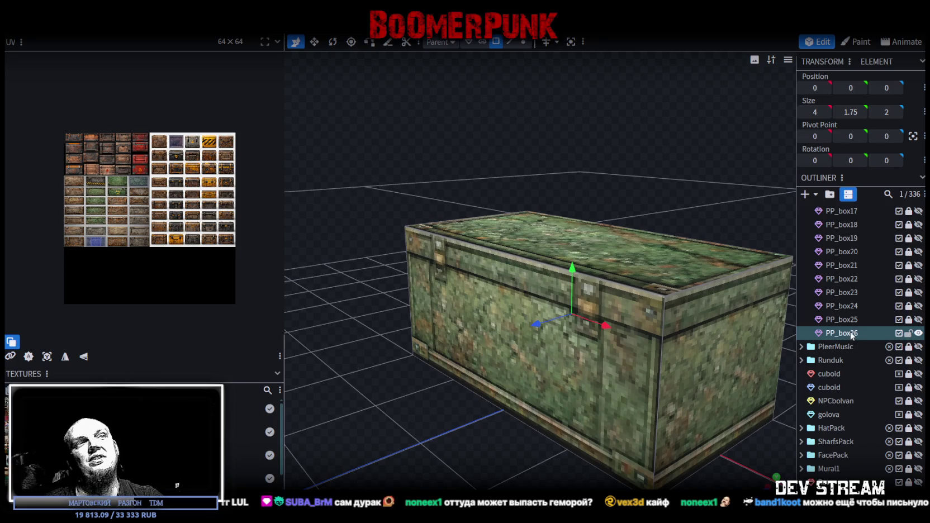
Step: Map the copy's front face onto the blue-grey crate tile in the UV editor
click(578, 361)
scroll(182, 287, up, 3)
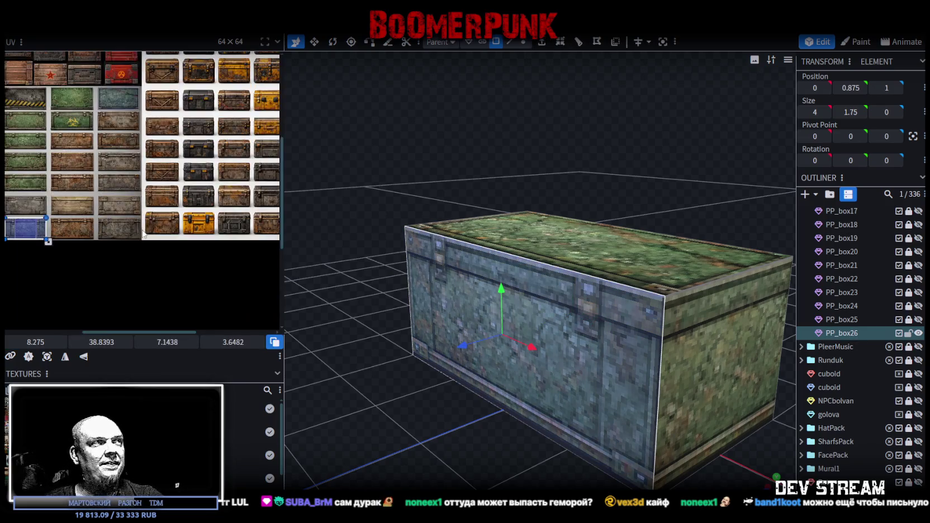
middle_drag(116, 232, 157, 265)
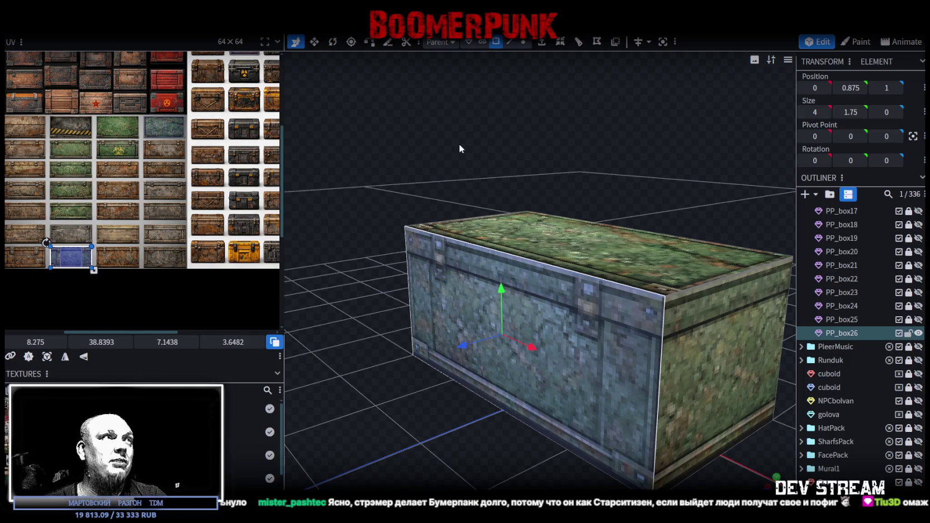
mouse_move(437, 164)
mouse_down()
mouse_move(481, 177)
mouse_move(362, 187)
mouse_up()
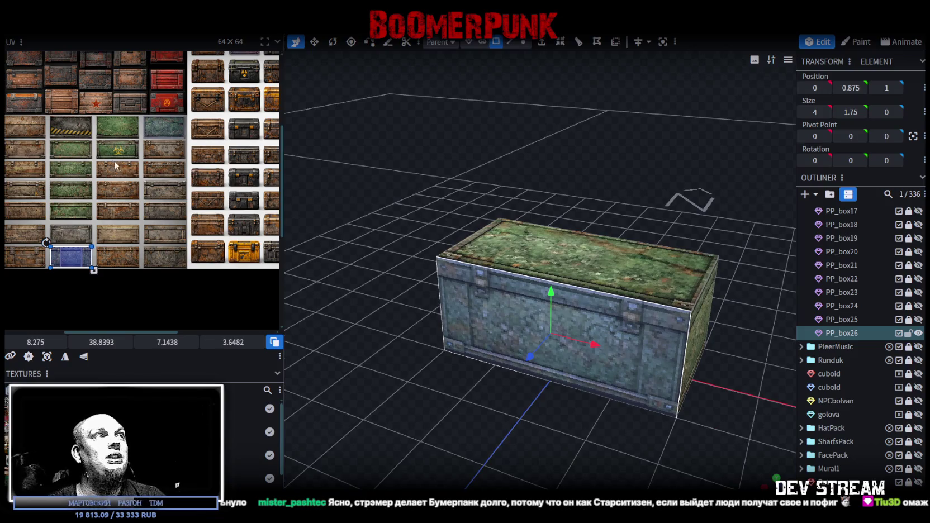
scroll(93, 155, up, 1)
scroll(155, 178, up, 1)
scroll(156, 178, down, 1)
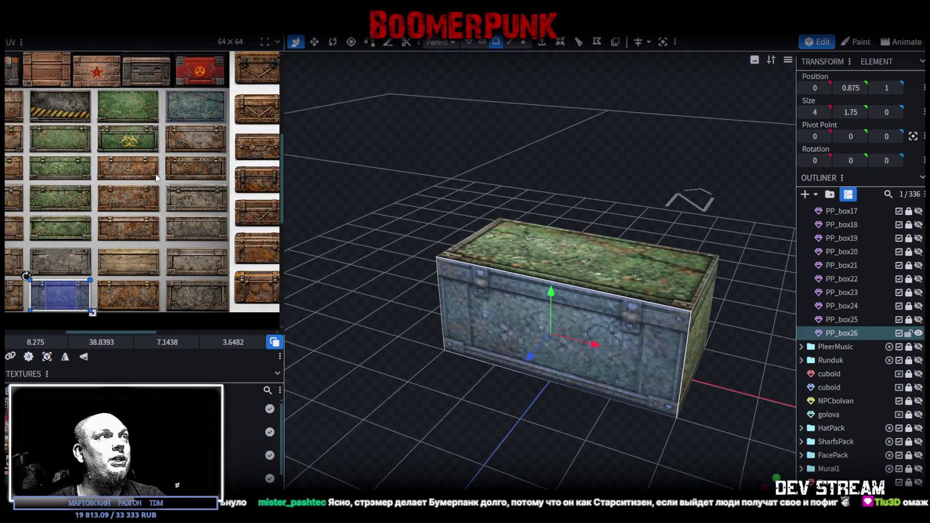
scroll(158, 178, down, 1)
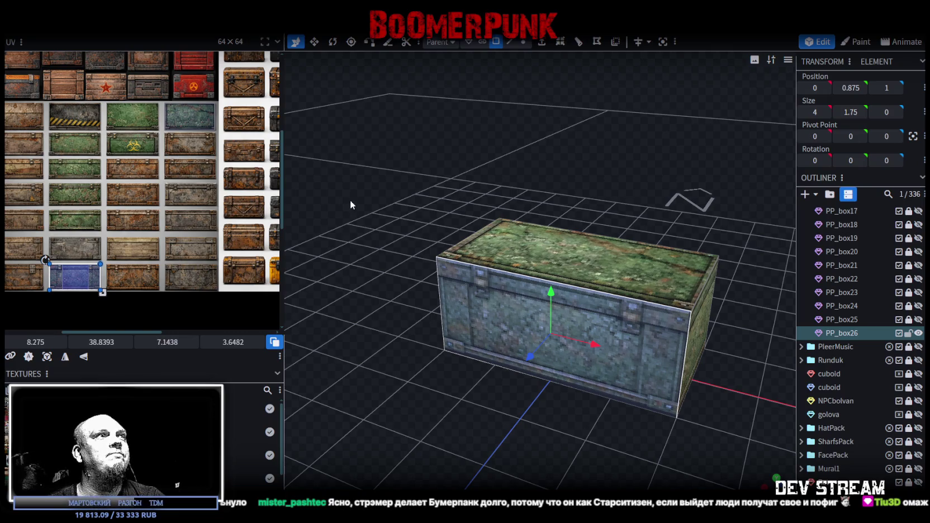
drag(384, 188, 603, 173)
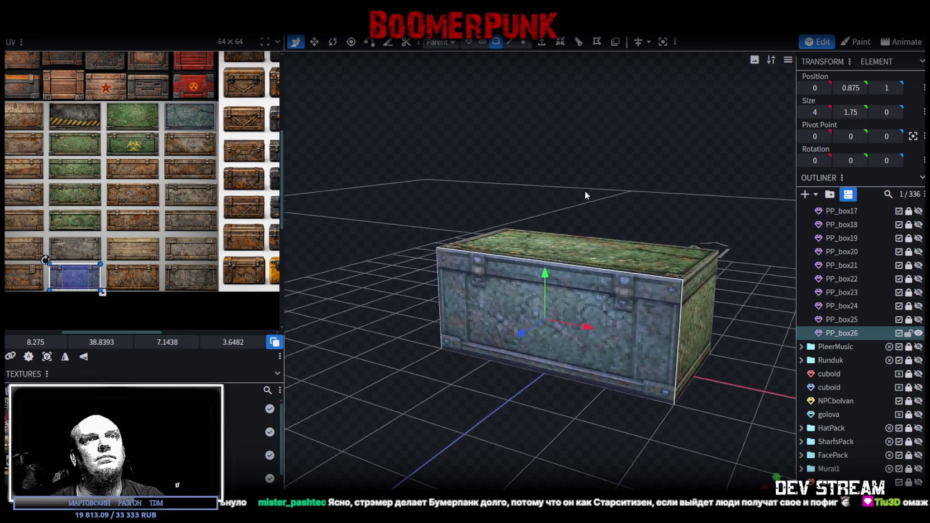
Step: Compare PP_box26, PP_box25 and PleerMusic by toggling visibility, ending with PP_box26 shown
click(918, 333)
click(918, 320)
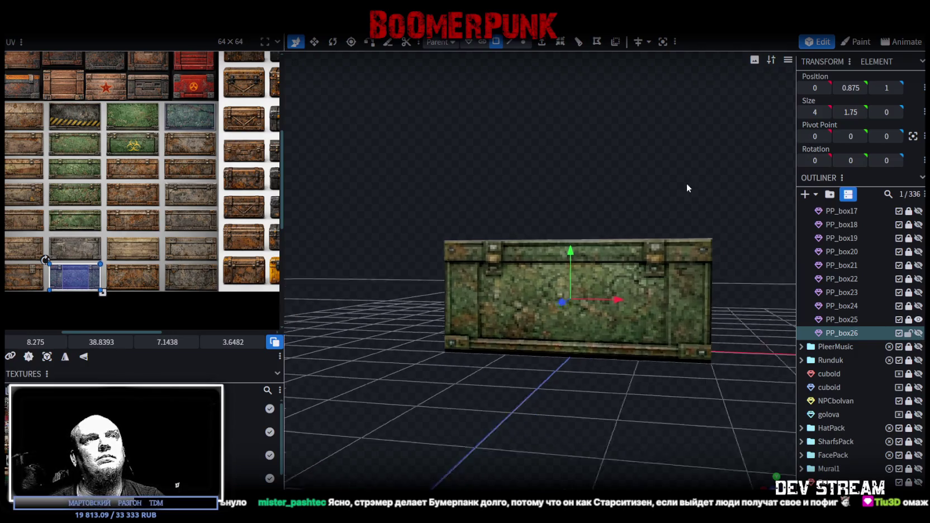
click(919, 346)
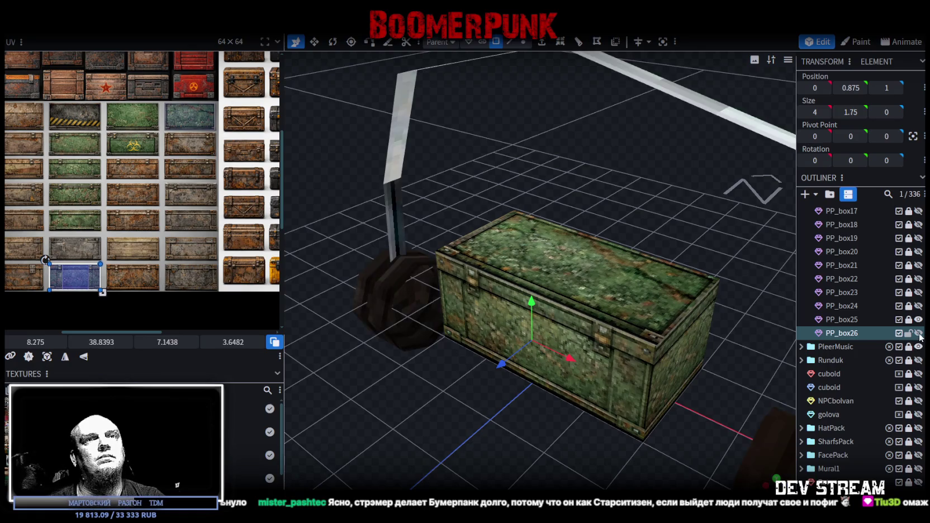
click(918, 346)
click(918, 319)
click(918, 333)
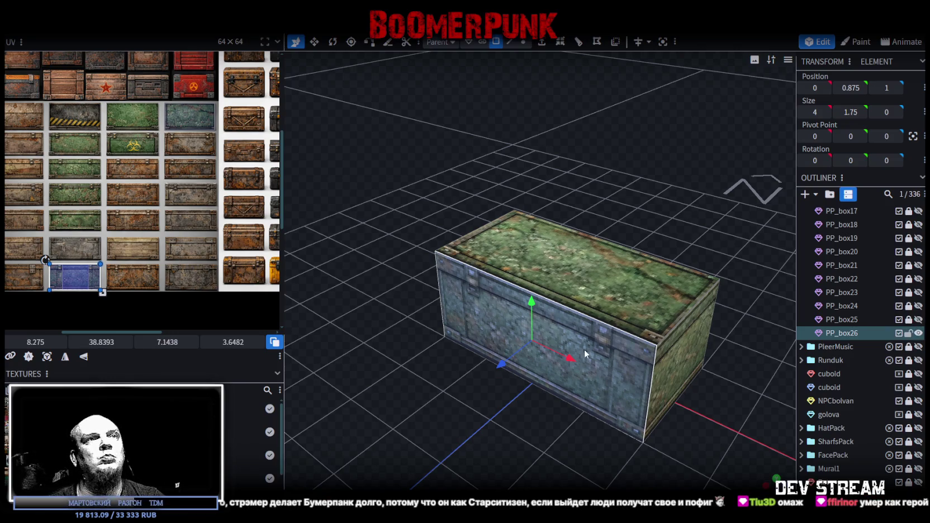
Step: Map PP_box26's top face onto the blue metal lid tile, aligned to its edges
click(523, 251)
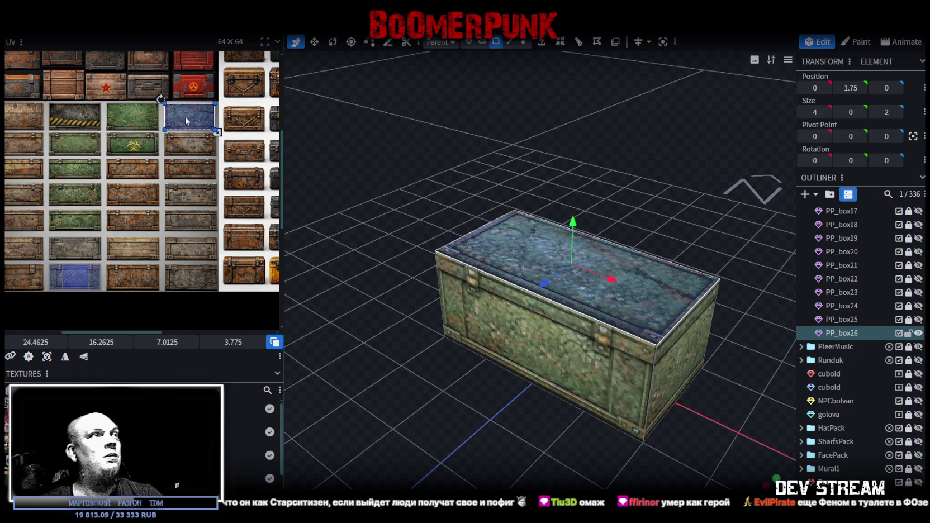
drag(188, 119, 197, 290)
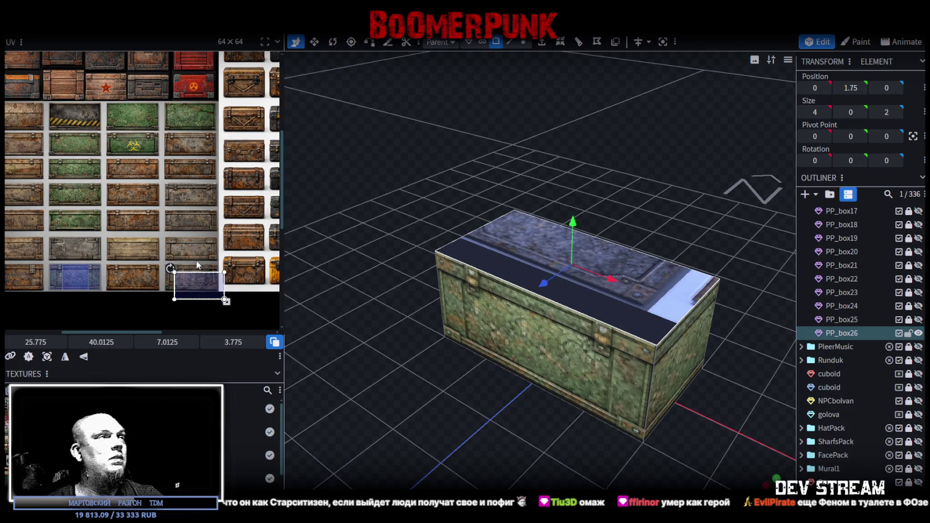
scroll(195, 255, up, 2)
scroll(197, 250, up, 1)
scroll(193, 226, down, 1)
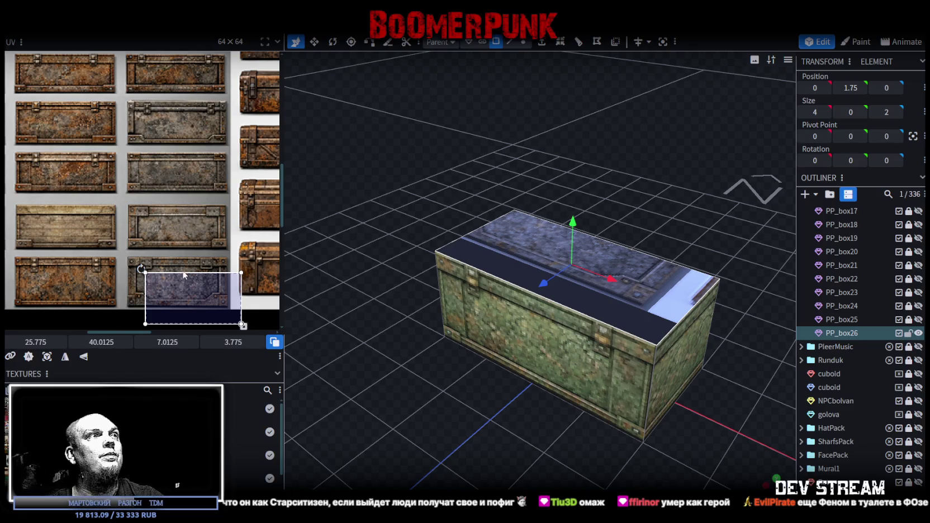
drag(194, 286, 178, 281)
scroll(99, 255, up, 2)
scroll(100, 255, up, 2)
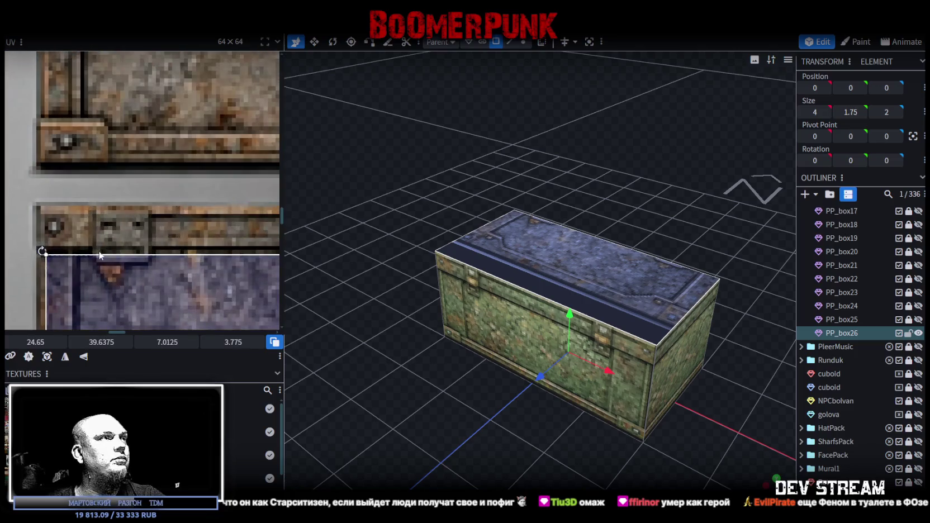
drag(99, 254, 79, 207)
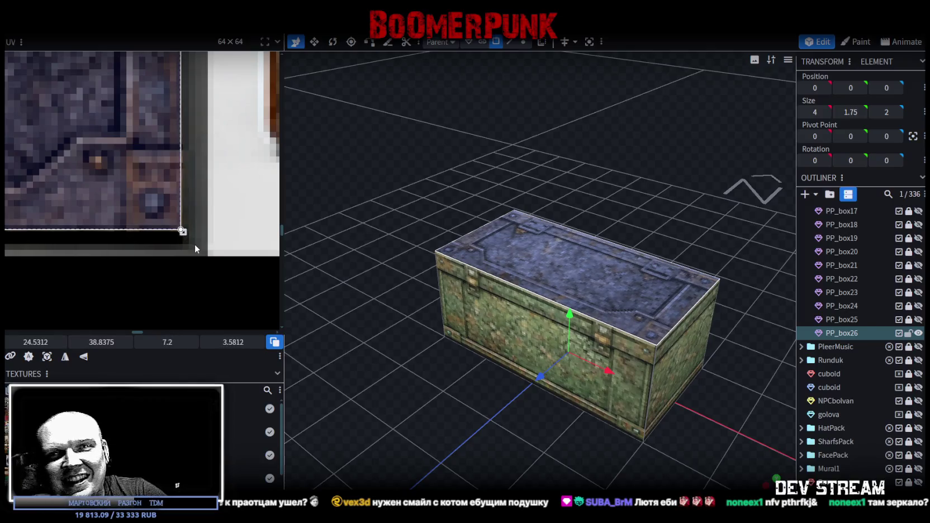
mouse_move(411, 209)
mouse_down()
mouse_move(316, 168)
mouse_move(405, 166)
mouse_move(409, 147)
mouse_move(375, 183)
mouse_up()
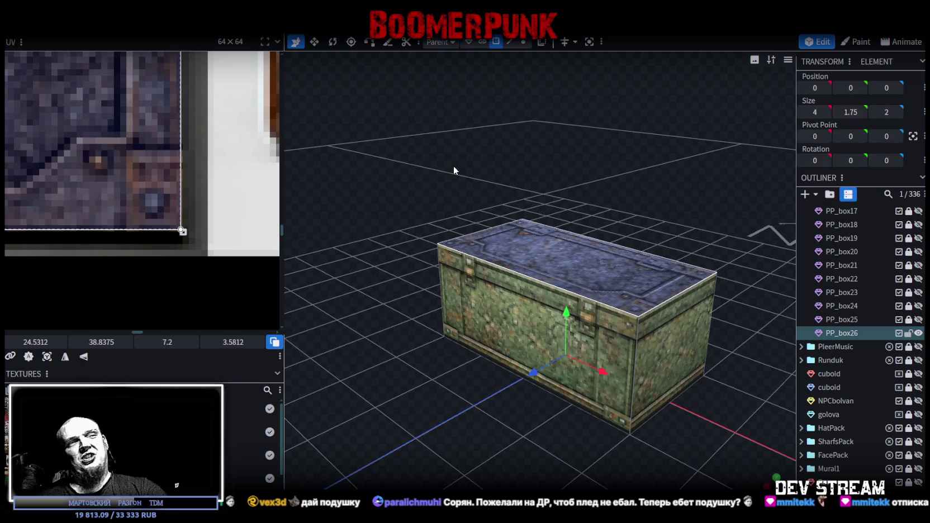
Step: Move PP_box26's front-face mapping onto another blue tile and nudge it into place
click(624, 358)
scroll(107, 186, down, 5)
scroll(67, 242, up, 4)
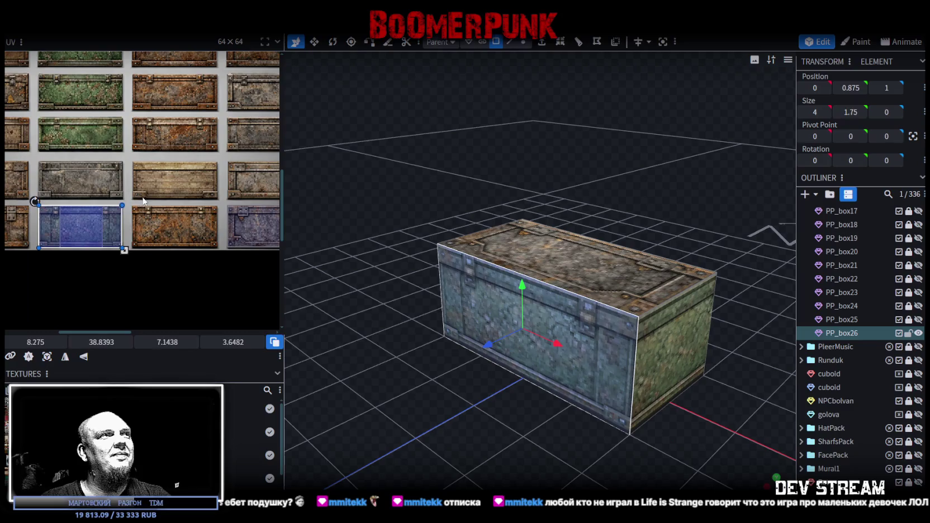
scroll(144, 200, down, 3)
drag(79, 257, 207, 168)
scroll(154, 144, up, 3)
scroll(175, 220, up, 3)
drag(155, 188, 152, 177)
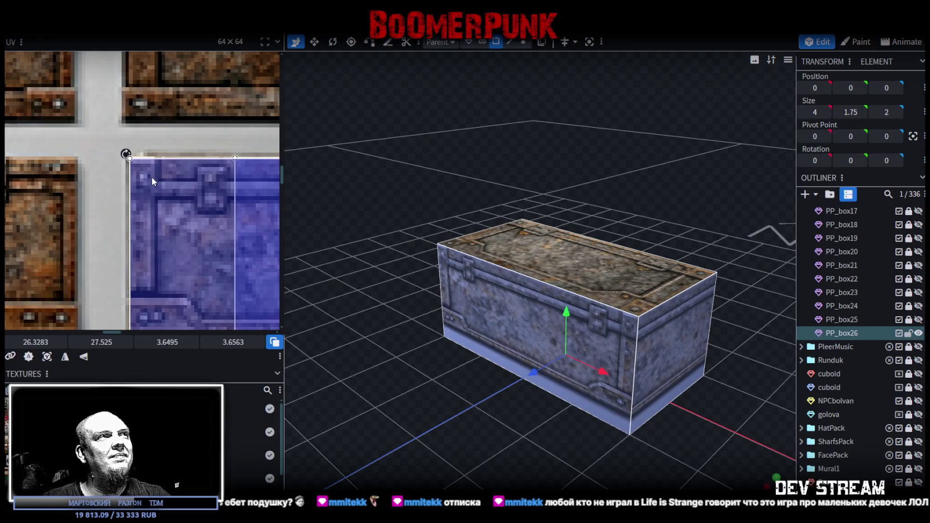
drag(151, 176, 148, 177)
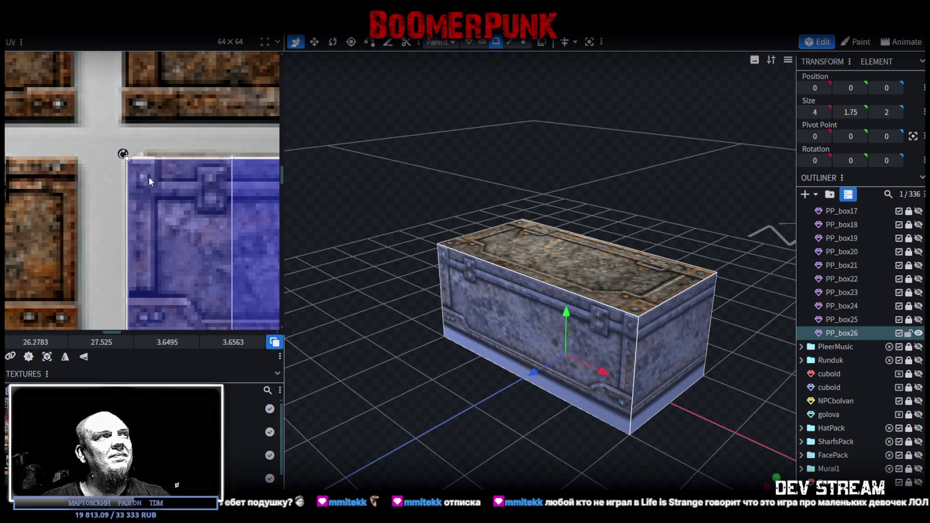
drag(149, 177, 148, 176)
Step: Trim the front mapping by pulling its bottom edge up and adjusting the bottom-right corner
scroll(148, 177, down, 3)
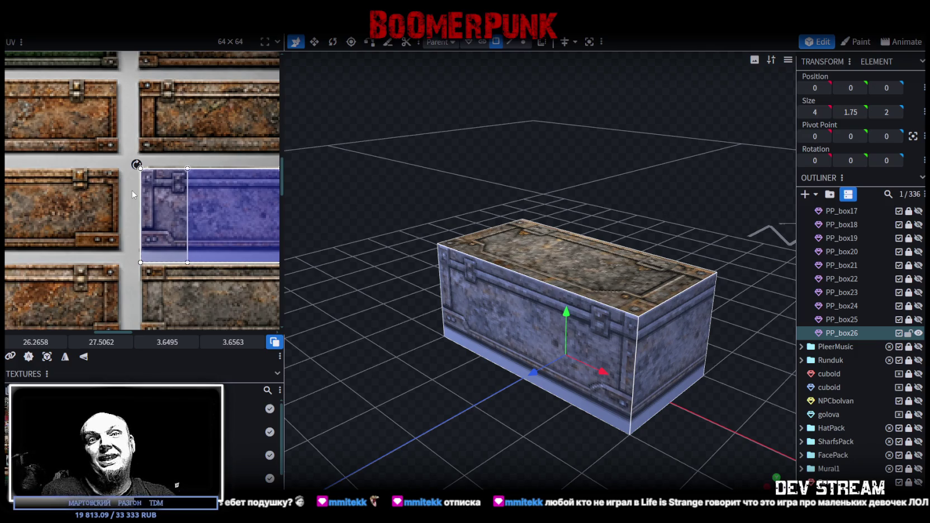
scroll(215, 228, down, 3)
scroll(148, 207, up, 3)
scroll(168, 223, up, 3)
scroll(236, 278, up, 2)
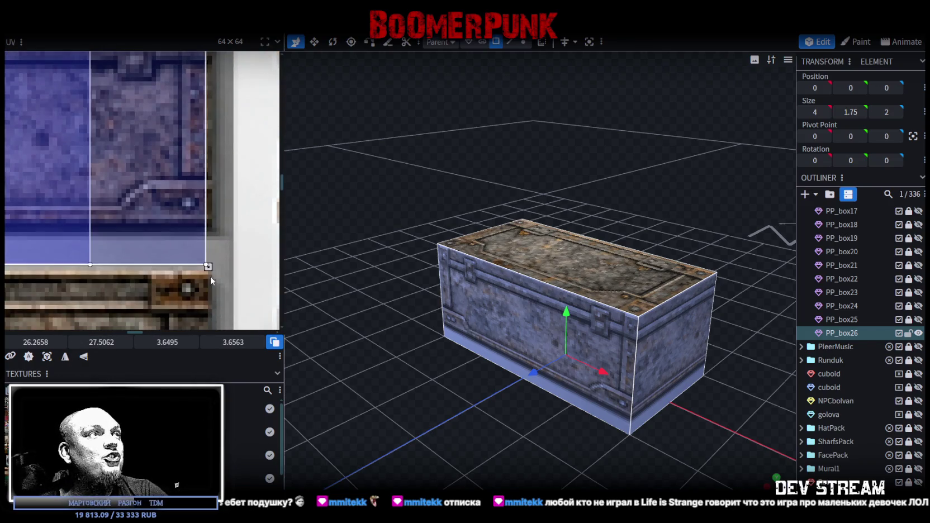
drag(212, 262, 212, 232)
scroll(212, 232, up, 2)
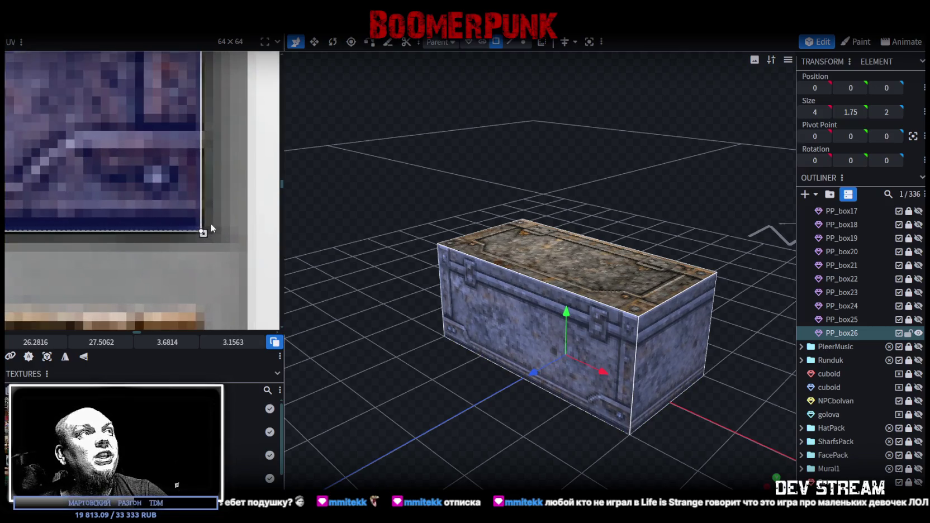
scroll(211, 224, up, 1)
drag(197, 233, 199, 236)
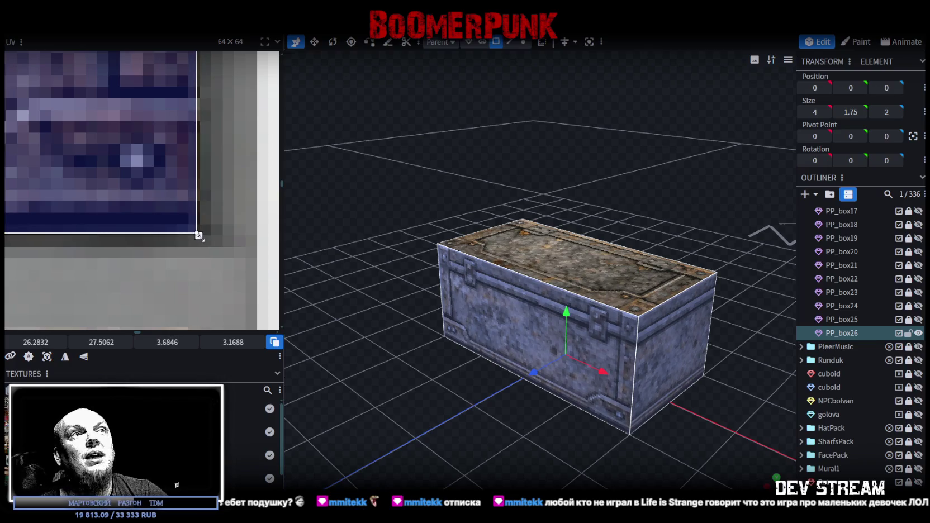
Step: Undo the last face texture change and trim the front face's region slightly shorter
drag(472, 432, 596, 223)
click(559, 272)
scroll(184, 188, down, 3)
scroll(225, 240, up, 1)
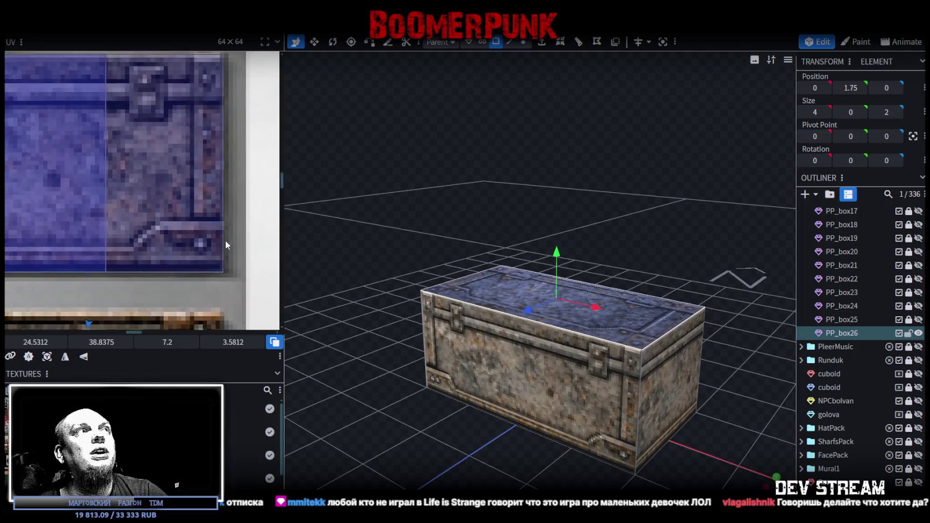
key(ctrl+z)
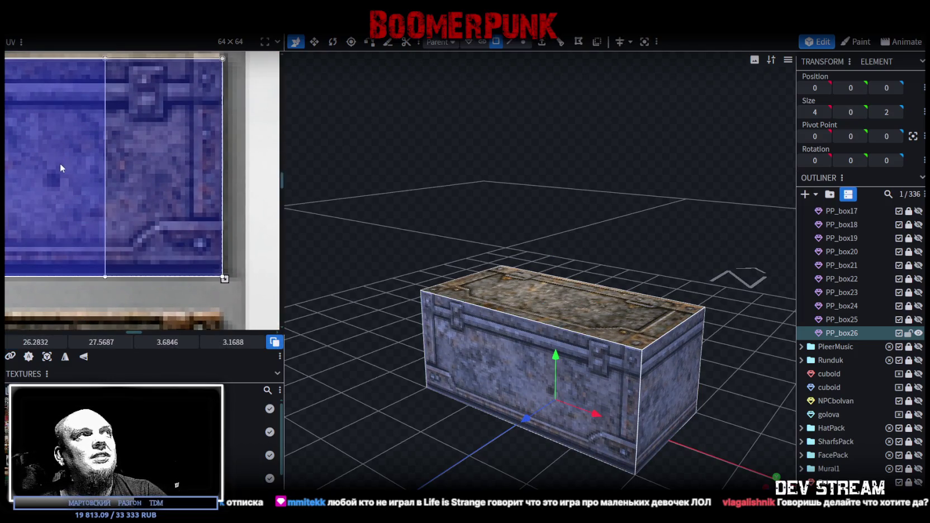
scroll(202, 230, up, 2)
drag(206, 277, 206, 269)
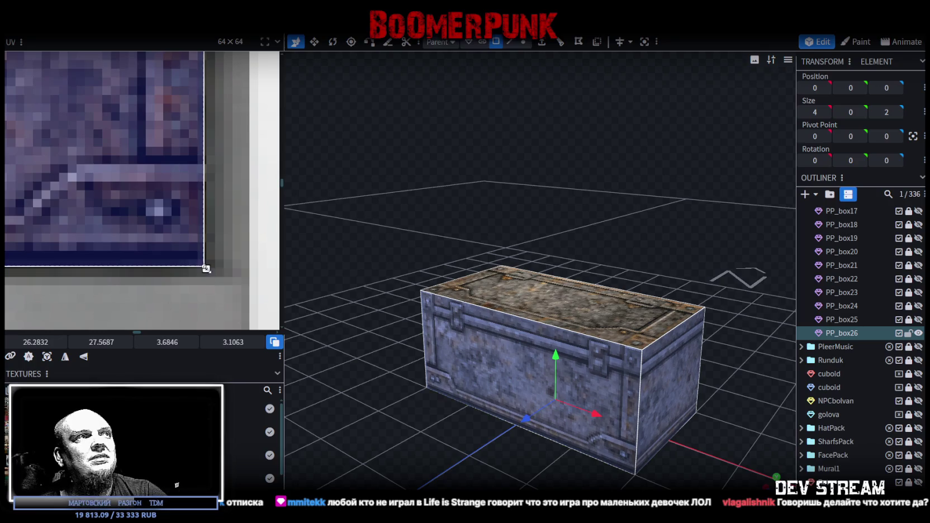
Step: Redo the undone texture change and duplicate the crate as PP_box27
drag(534, 208, 523, 271)
key(ctrl+y)
mouse_move(514, 232)
mouse_down()
mouse_move(516, 246)
mouse_move(350, 215)
mouse_move(570, 223)
mouse_move(574, 177)
mouse_move(554, 178)
mouse_move(543, 120)
mouse_move(526, 157)
mouse_up()
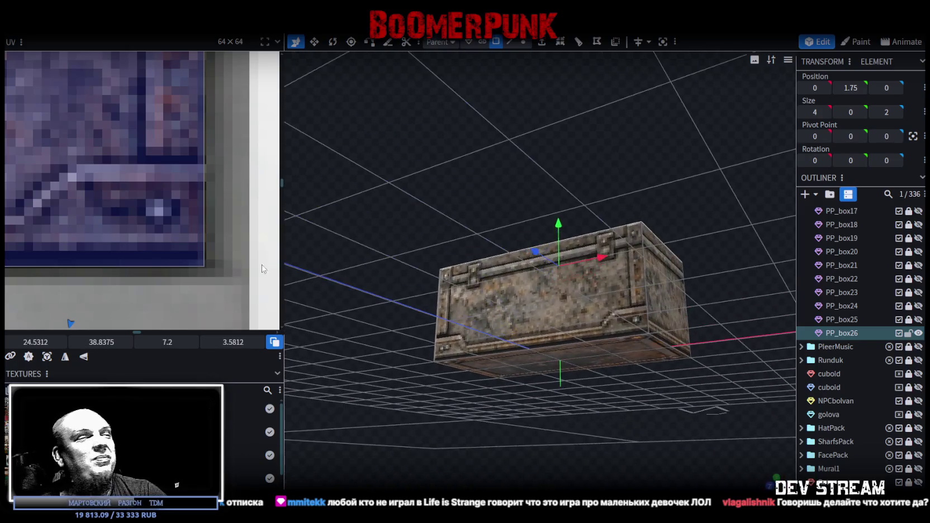
scroll(160, 231, down, 3)
scroll(160, 231, down, 3)
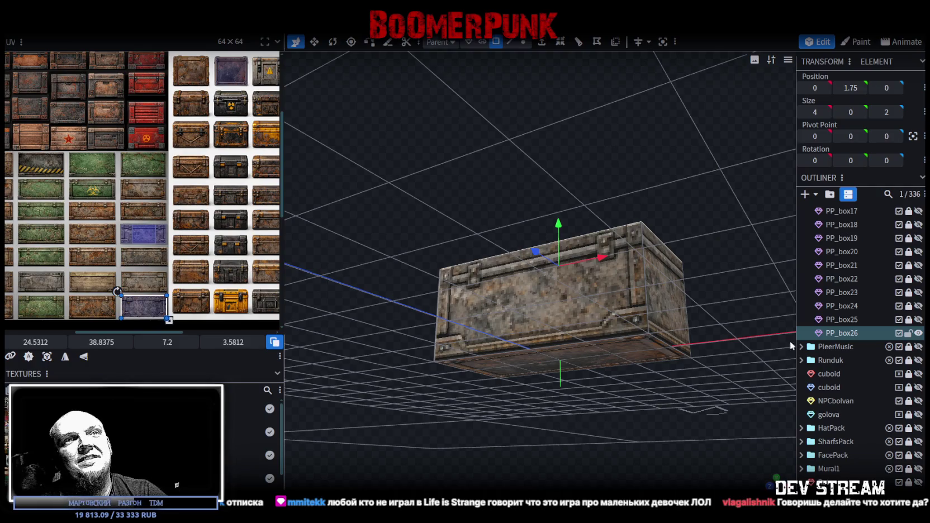
key(ctrl+d)
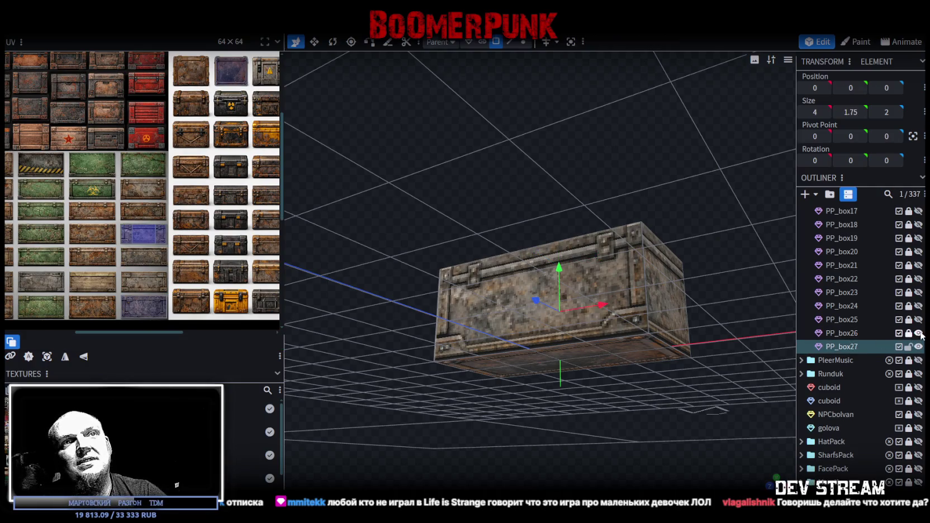
Step: Move PP_box27's face texture region down onto the blue crate panel
mouse_move(637, 290)
mouse_down()
mouse_move(612, 237)
mouse_move(612, 206)
mouse_up()
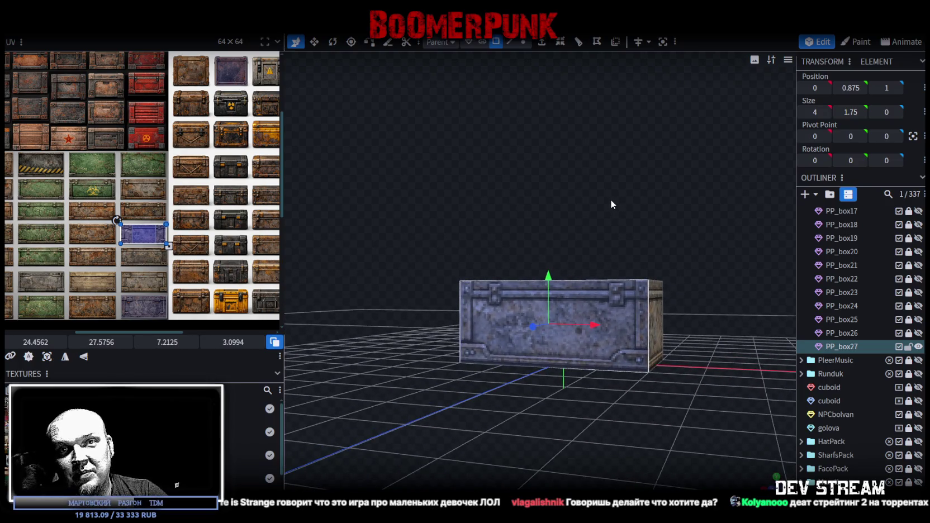
key(ctrl+z)
scroll(107, 258, up, 3)
drag(137, 190, 140, 233)
scroll(140, 232, up, 2)
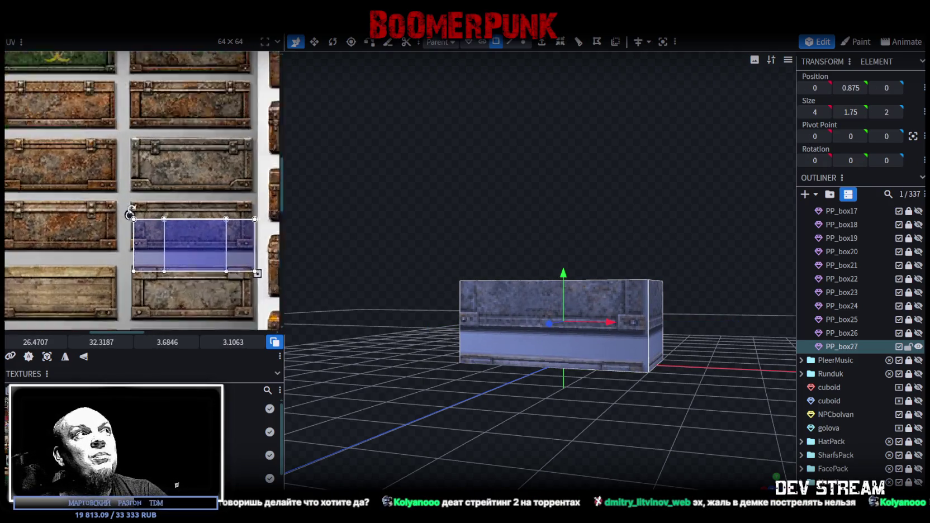
scroll(142, 236, up, 2)
key(ctrl+z)
scroll(153, 220, up, 2)
drag(148, 212, 154, 213)
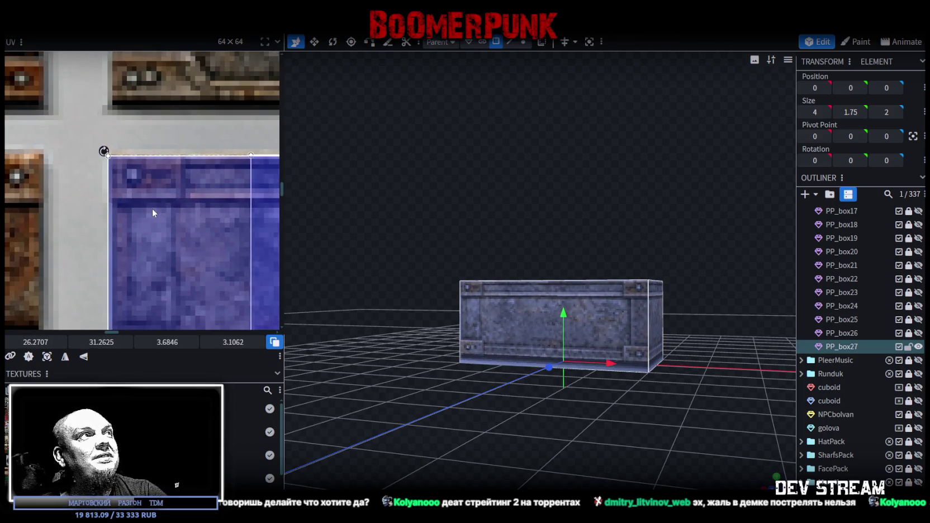
Step: Resize the texture region to fit the blue panel, pulling its bottom edge up
scroll(153, 208, down, 3)
middle_drag(157, 209, 213, 222)
scroll(212, 221, up, 3)
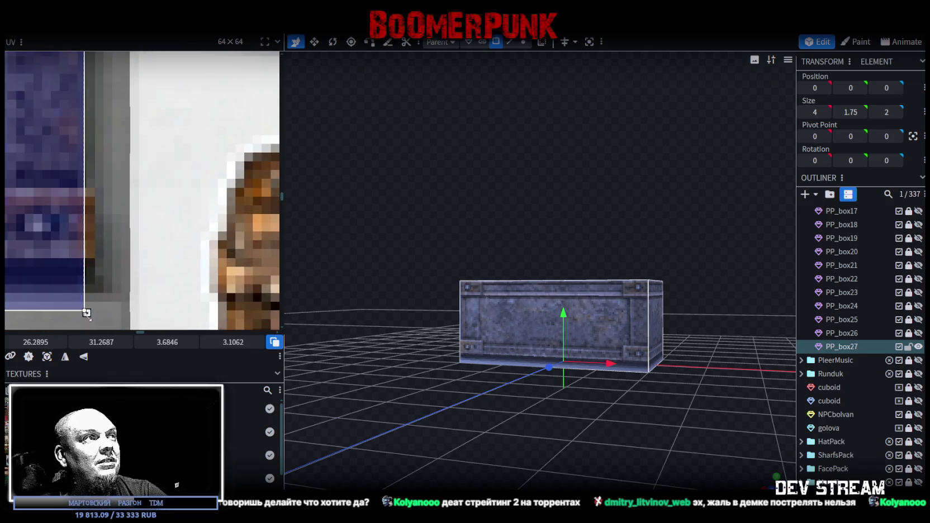
drag(86, 313, 95, 284)
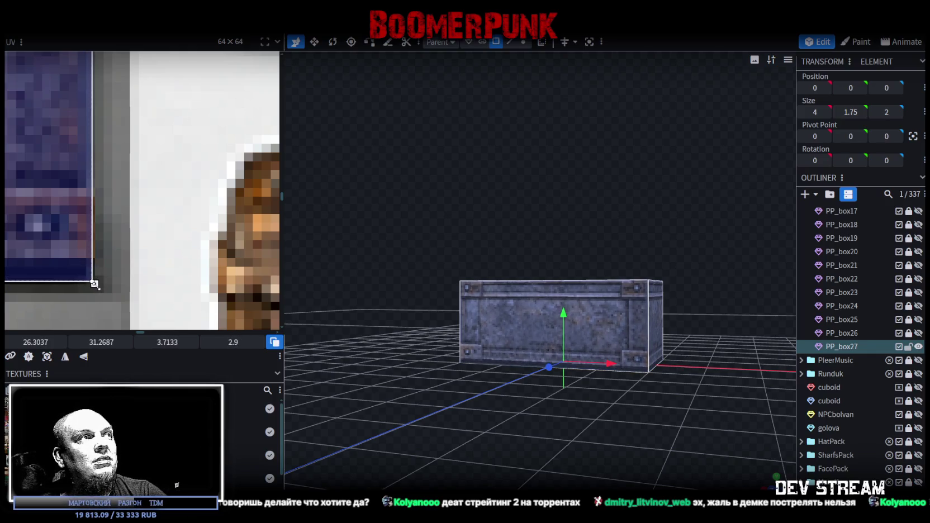
scroll(406, 276, up, 2)
scroll(400, 302, up, 1)
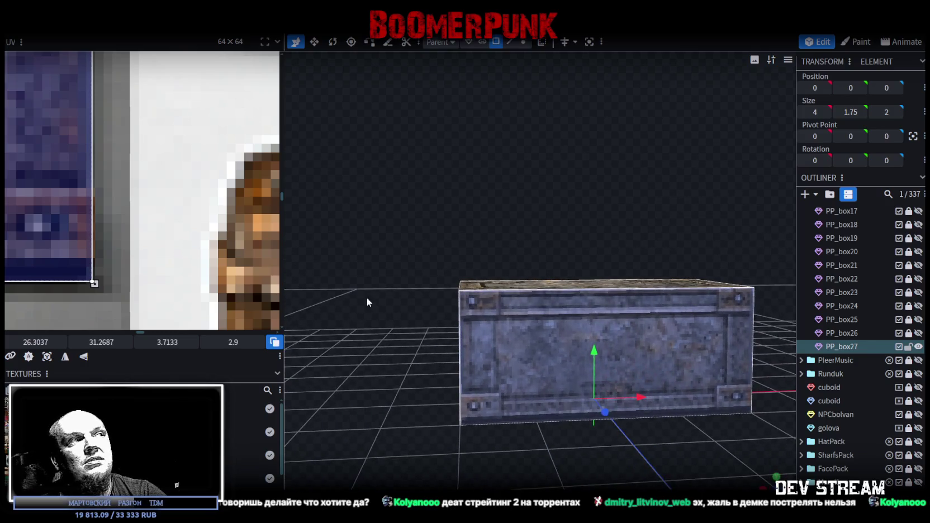
drag(95, 284, 98, 270)
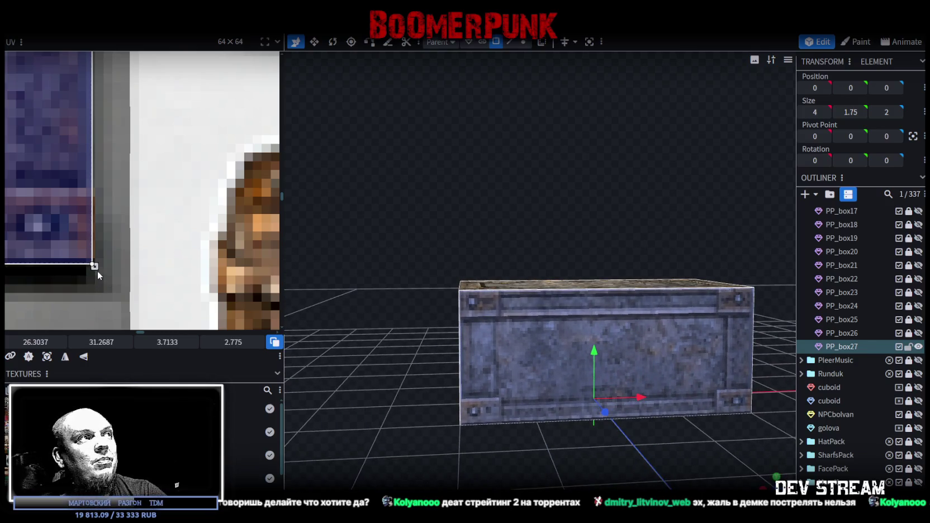
scroll(97, 270, down, 3)
scroll(83, 273, down, 3)
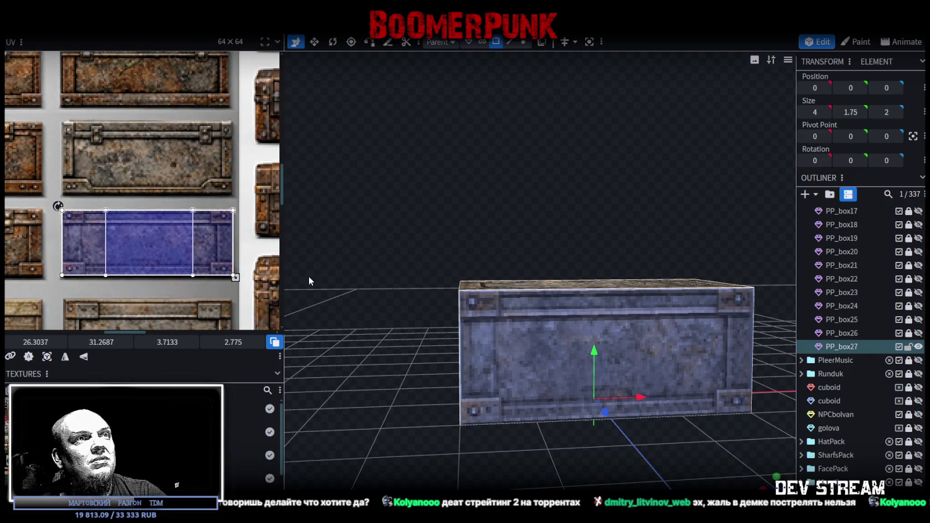
Step: Lower PP_box27's top face in two drags to make the crate shorter
drag(294, 278, 543, 316)
click(543, 317)
mouse_move(438, 343)
mouse_down()
mouse_move(410, 325)
mouse_move(595, 253)
mouse_up()
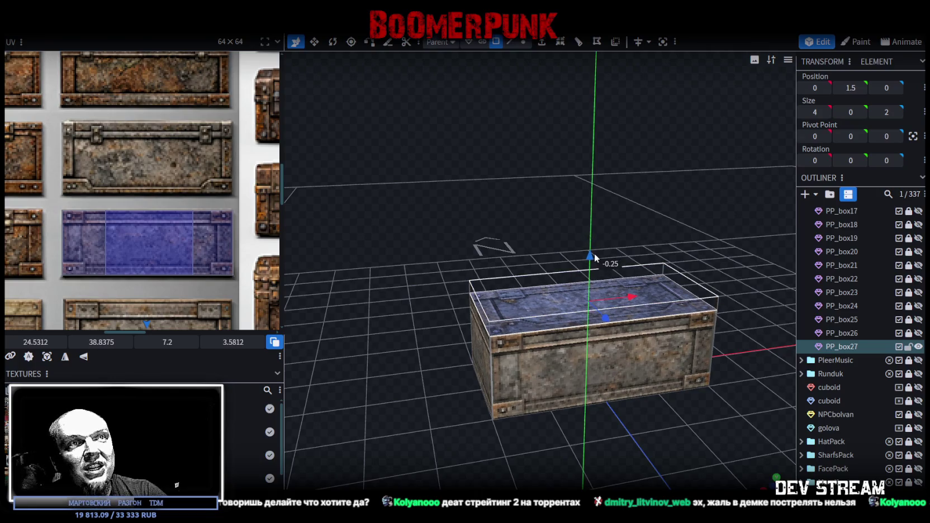
mouse_move(584, 201)
mouse_down()
mouse_move(544, 178)
mouse_move(490, 187)
mouse_up()
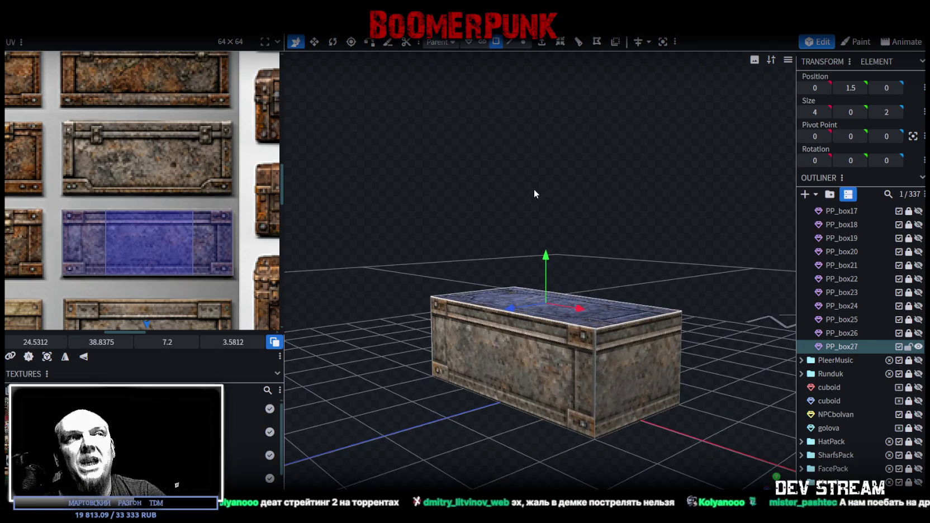
mouse_move(530, 229)
mouse_down()
mouse_move(555, 213)
mouse_move(586, 262)
mouse_move(570, 269)
mouse_move(570, 249)
mouse_up()
scroll(641, 241, down, 5)
drag(642, 241, 489, 253)
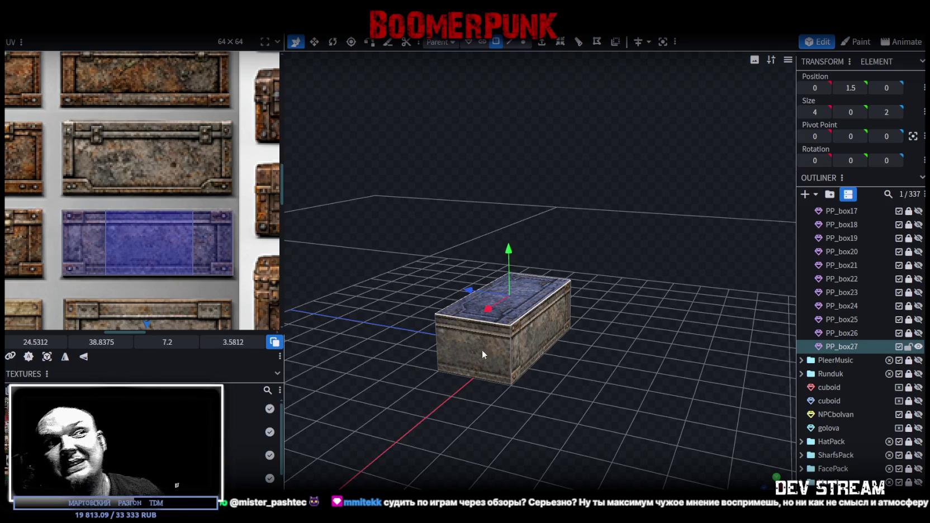
click(490, 362)
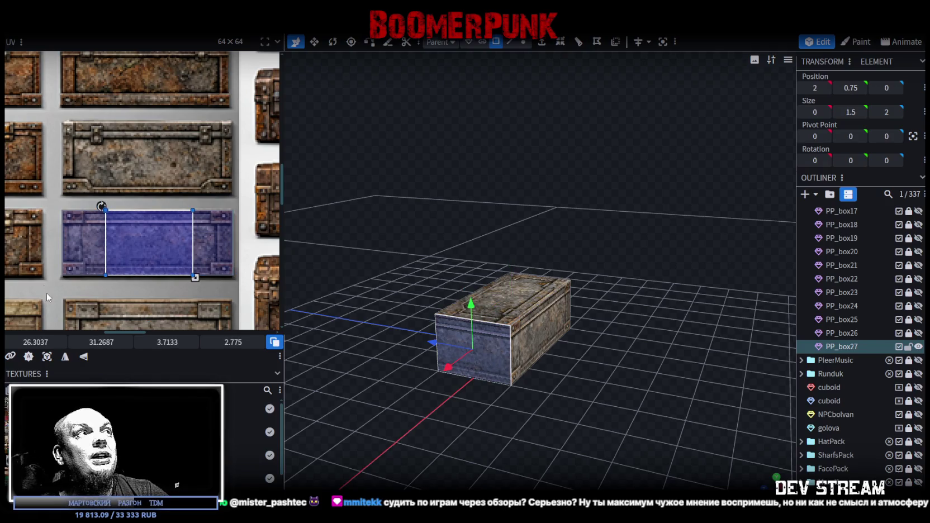
Step: Move PP_box27's side-face texture region down and line it up on the blue panel
click(186, 246)
scroll(129, 191, down, 3)
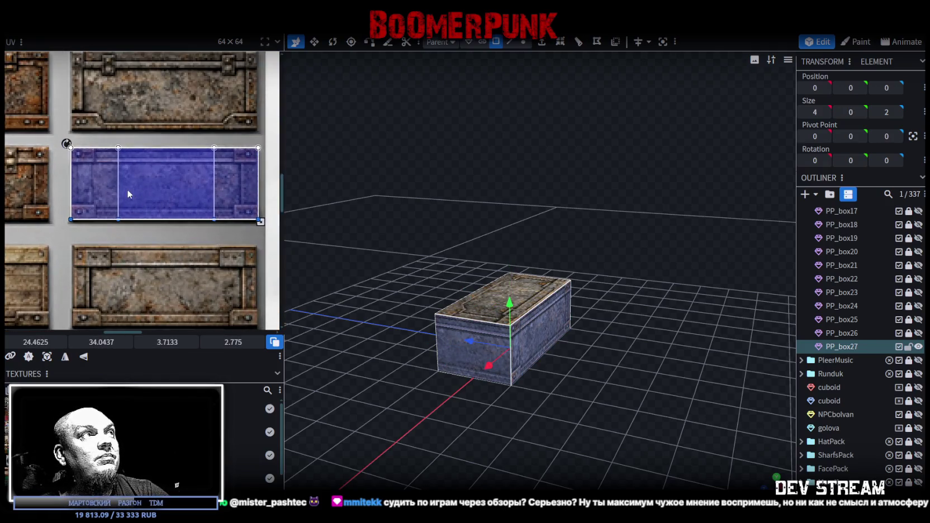
mouse_move(129, 190)
mouse_down()
mouse_move(93, 272)
mouse_move(92, 254)
mouse_move(73, 246)
mouse_up()
scroll(78, 244, up, 2)
scroll(91, 255, up, 3)
scroll(73, 246, down, 2)
scroll(79, 251, down, 2)
scroll(90, 175, up, 1)
scroll(90, 175, up, 2)
scroll(182, 211, up, 2)
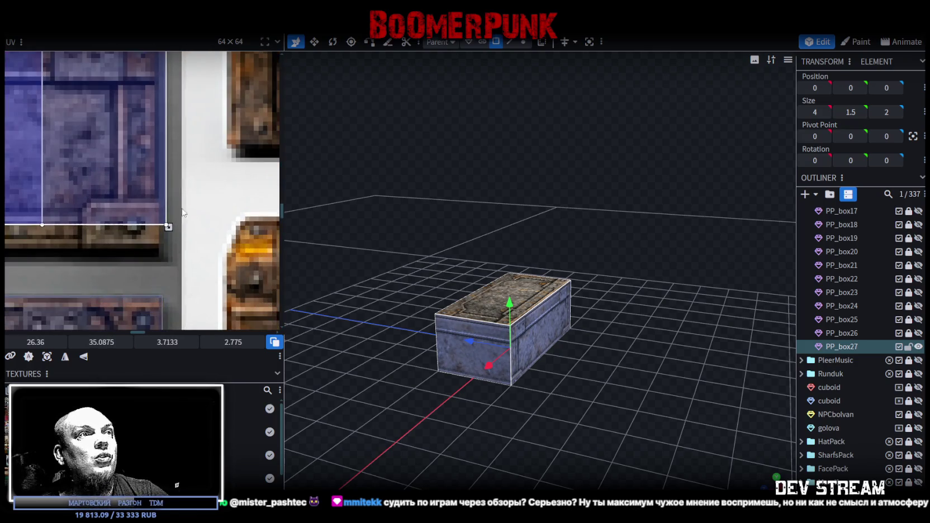
drag(160, 221, 153, 216)
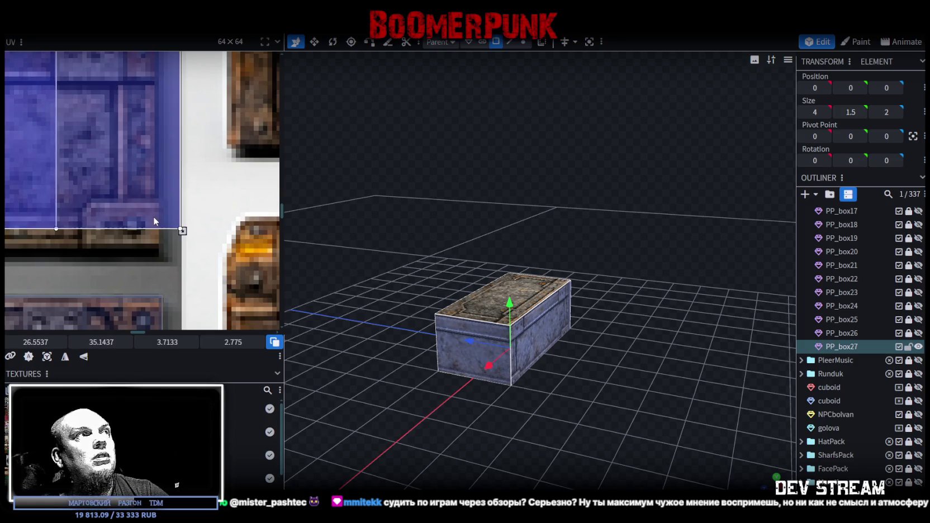
scroll(153, 217, down, 2)
scroll(153, 216, down, 1)
scroll(162, 217, down, 1)
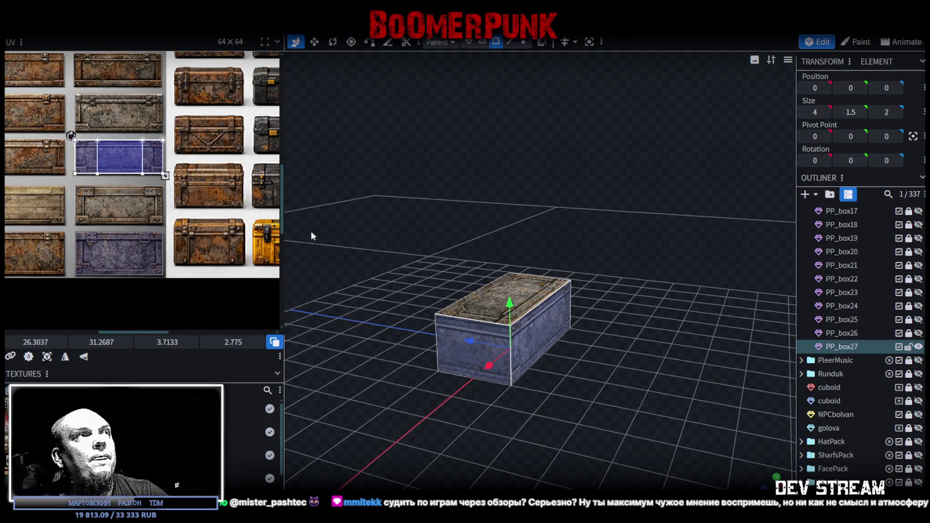
Step: Compare crates by toggling visibility, hide PP_box26, and paste a copy as PP_box28
click(918, 346)
click(918, 333)
click(919, 348)
click(920, 348)
click(919, 347)
click(919, 348)
click(919, 346)
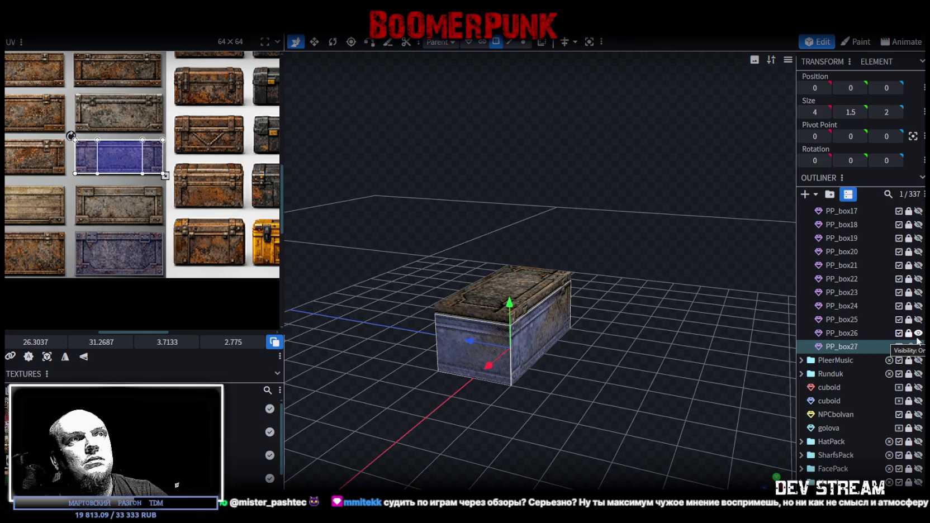
mouse_move(697, 322)
mouse_down()
mouse_move(664, 318)
mouse_move(722, 328)
mouse_up()
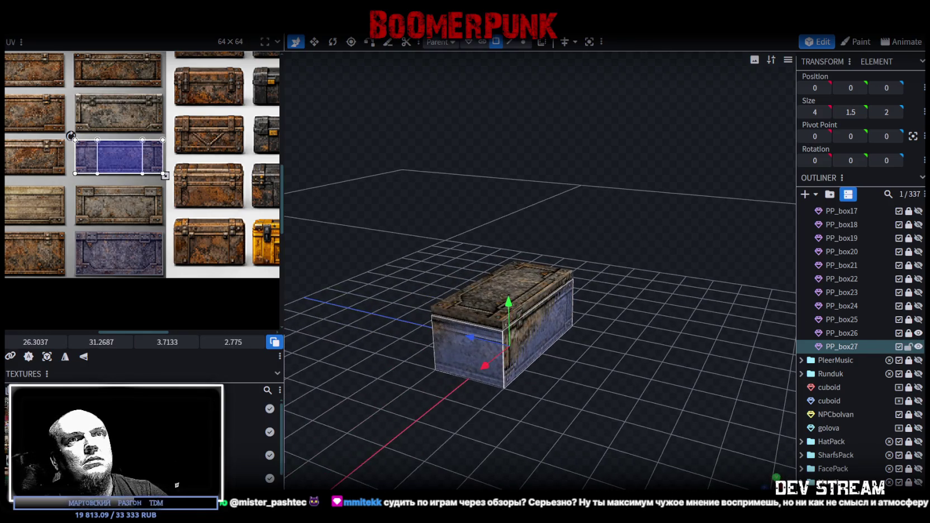
click(919, 333)
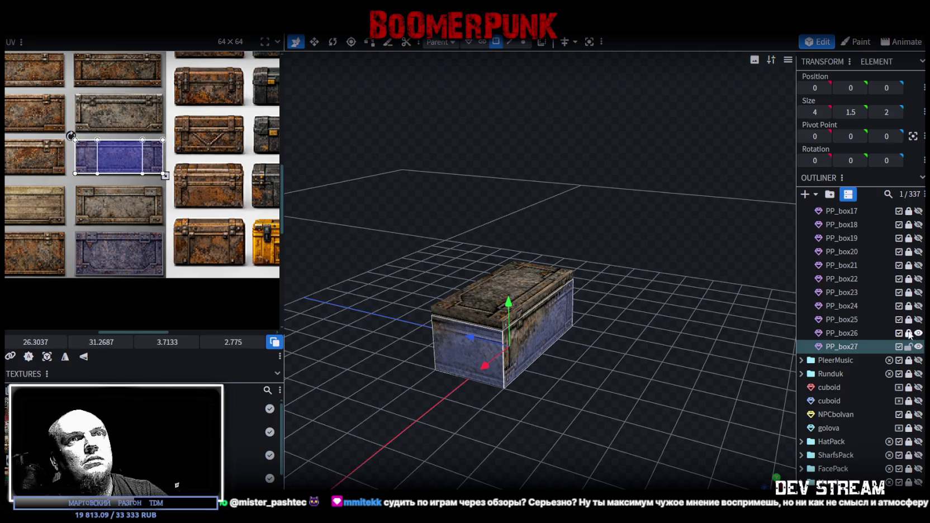
click(918, 333)
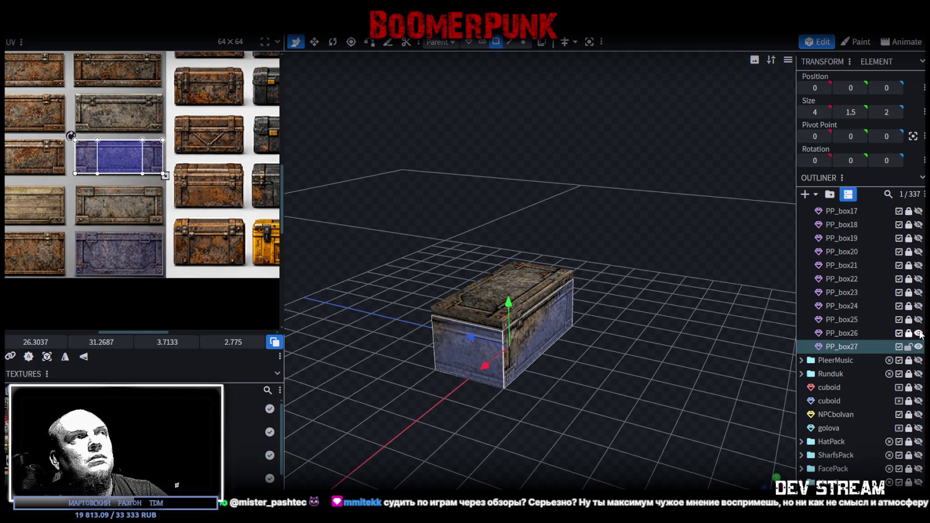
click(919, 333)
key(ctrl+v)
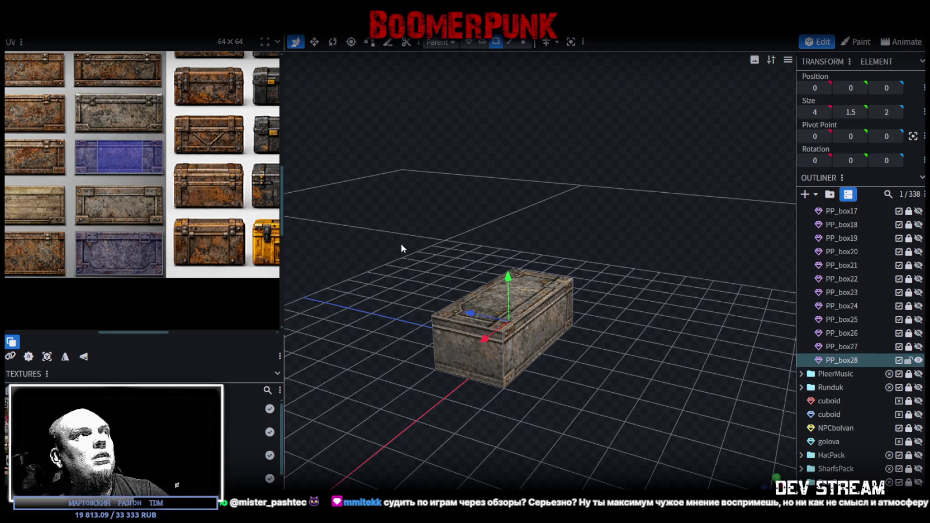
Step: Place PP_box28's top-face texture on a purple panel and its side faces on another panel
click(531, 282)
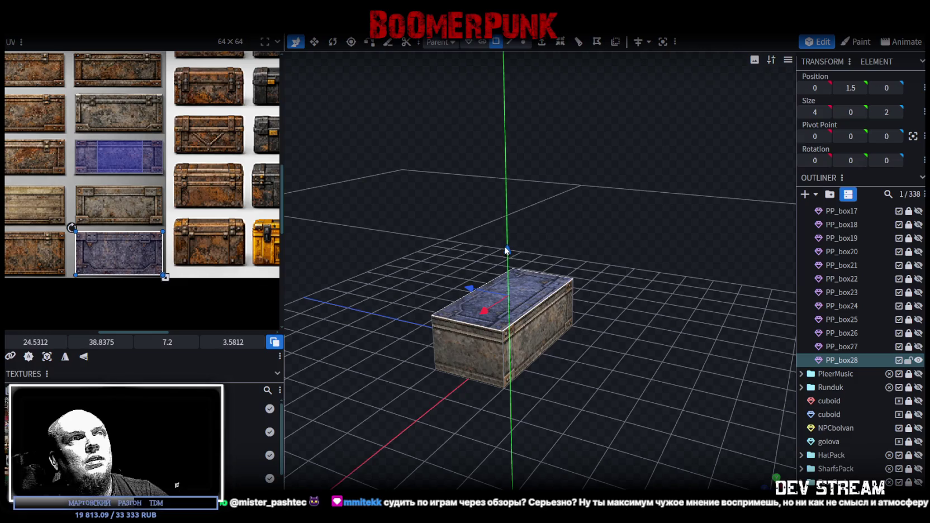
drag(119, 112, 119, 253)
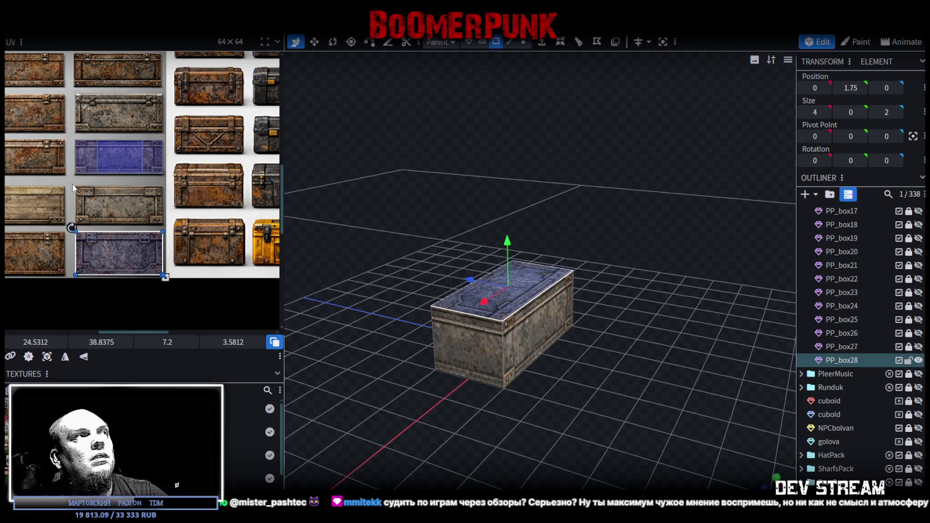
click(119, 156)
drag(119, 157, 116, 194)
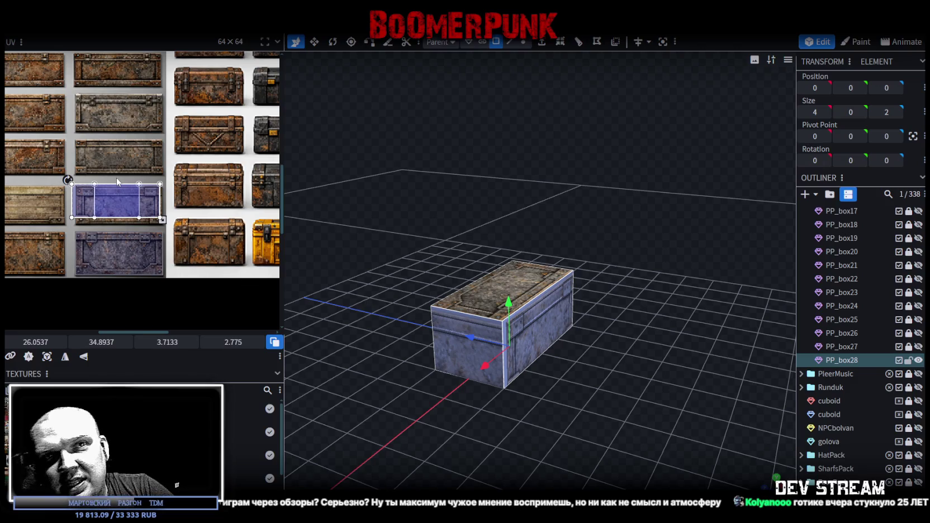
Step: Stretch the UV rectangle's corners to fit the blue panel's edges
scroll(62, 185, up, 3)
scroll(96, 192, up, 1)
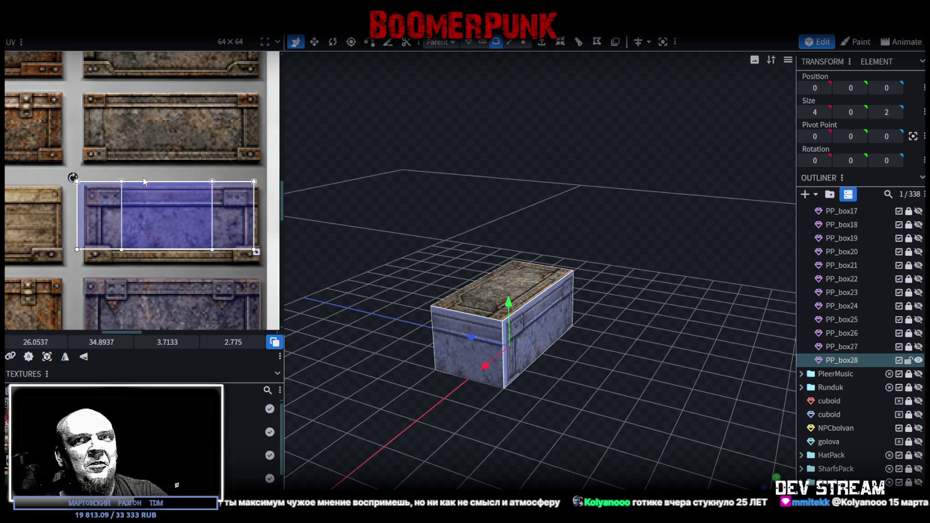
scroll(83, 179, up, 3)
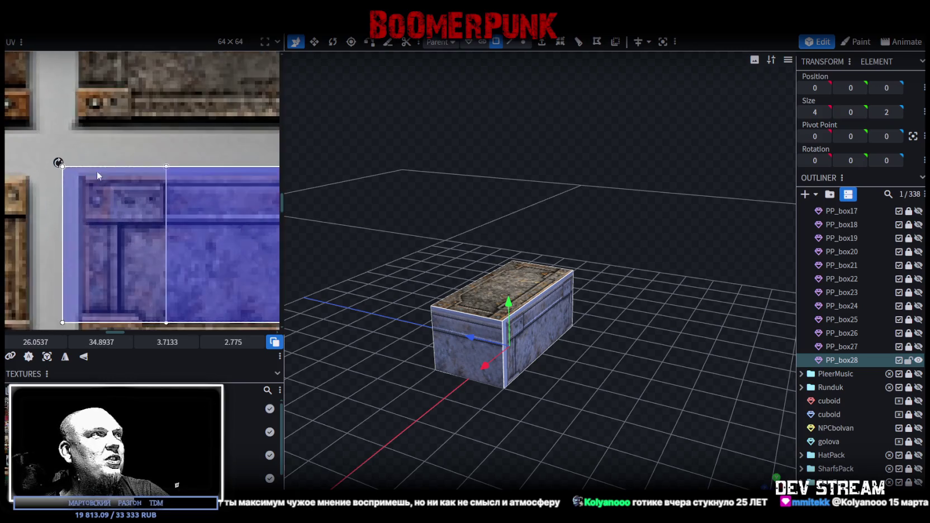
scroll(96, 171, up, 2)
drag(101, 213, 97, 226)
scroll(111, 213, down, 3)
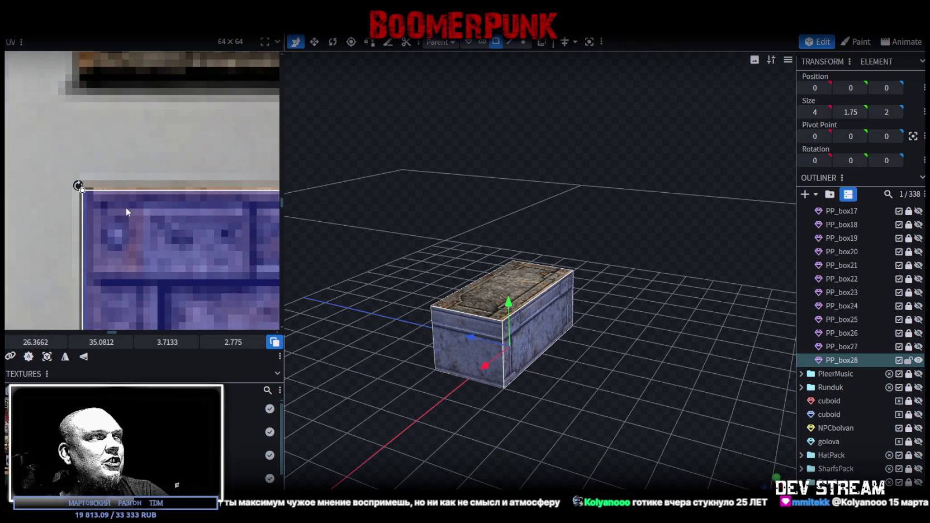
scroll(180, 210, down, 2)
scroll(159, 233, up, 5)
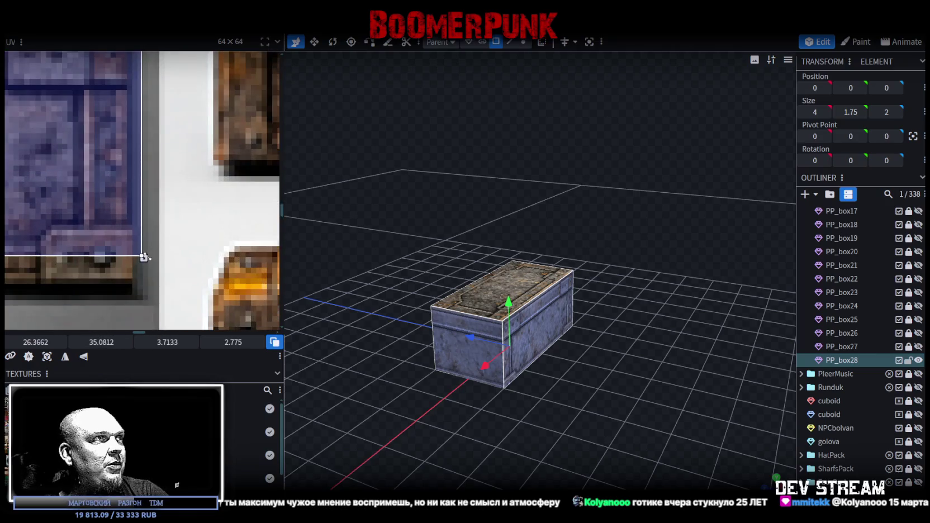
drag(143, 258, 133, 289)
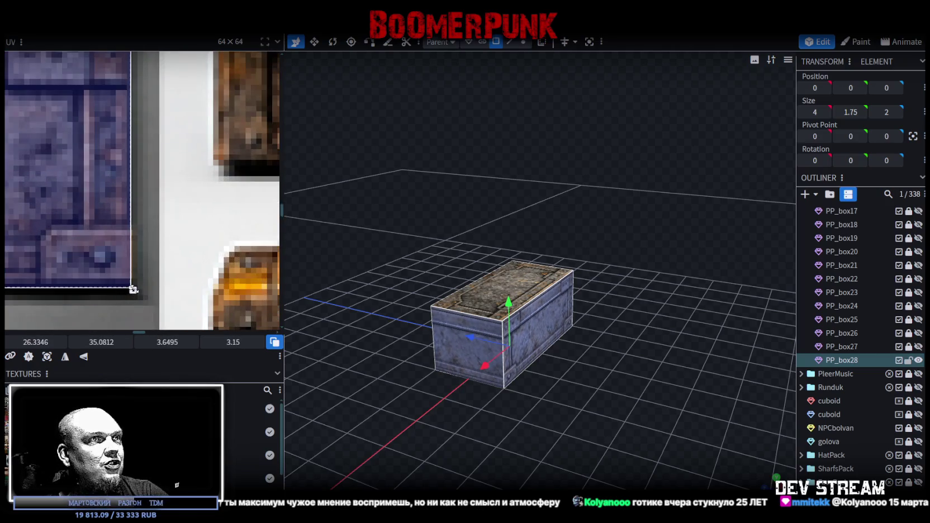
Step: Select PP_box28's front face and shift the crate along its depth axis with the move tool
mouse_move(391, 386)
mouse_down()
mouse_move(402, 298)
mouse_move(509, 369)
mouse_up()
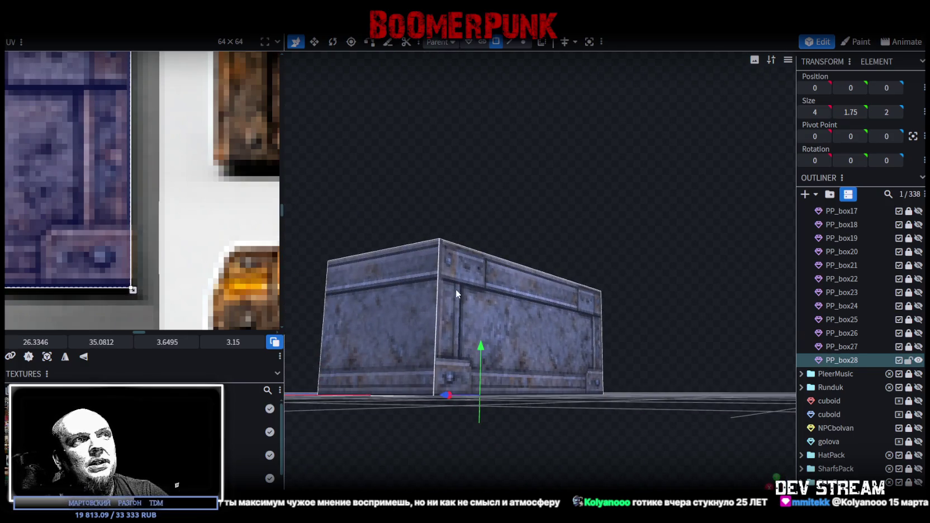
scroll(423, 209, down, 2)
drag(423, 213, 430, 140)
scroll(47, 264, down, 5)
scroll(46, 265, up, 2)
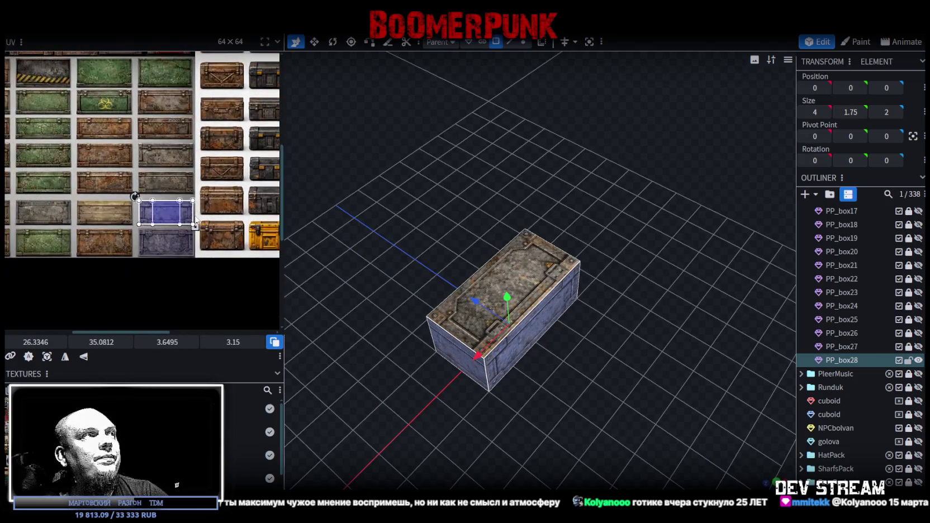
middle_drag(191, 235, 179, 268)
drag(493, 197, 550, 179)
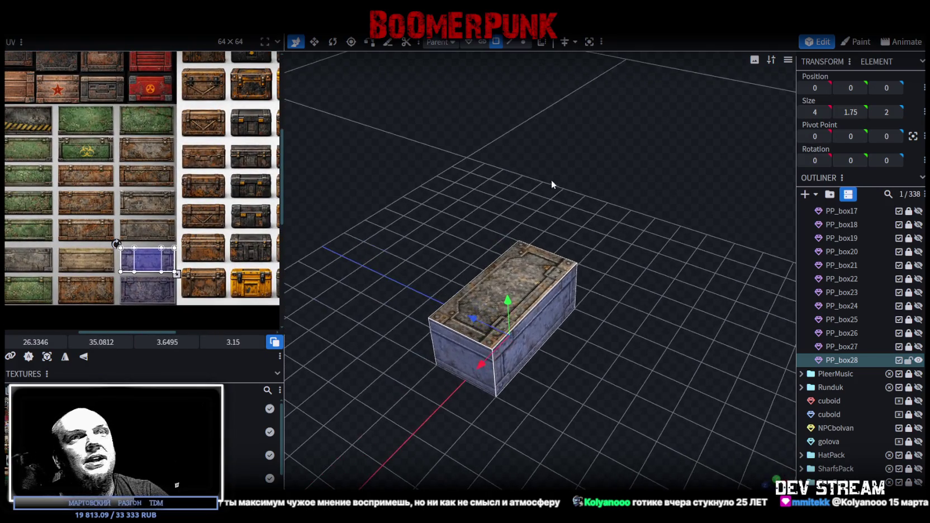
mouse_move(558, 220)
mouse_down()
mouse_move(590, 211)
mouse_move(592, 190)
mouse_move(577, 211)
mouse_move(577, 180)
mouse_move(570, 311)
mouse_up()
click(536, 283)
mouse_move(535, 279)
mouse_down()
mouse_move(613, 245)
mouse_move(596, 231)
mouse_move(529, 324)
mouse_move(698, 374)
mouse_up()
click(529, 323)
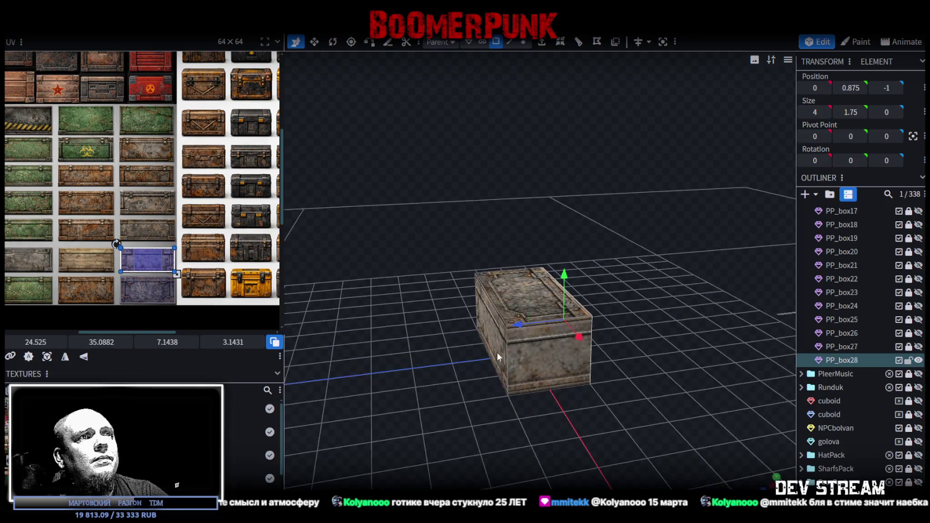
key(v)
drag(572, 317, 624, 283)
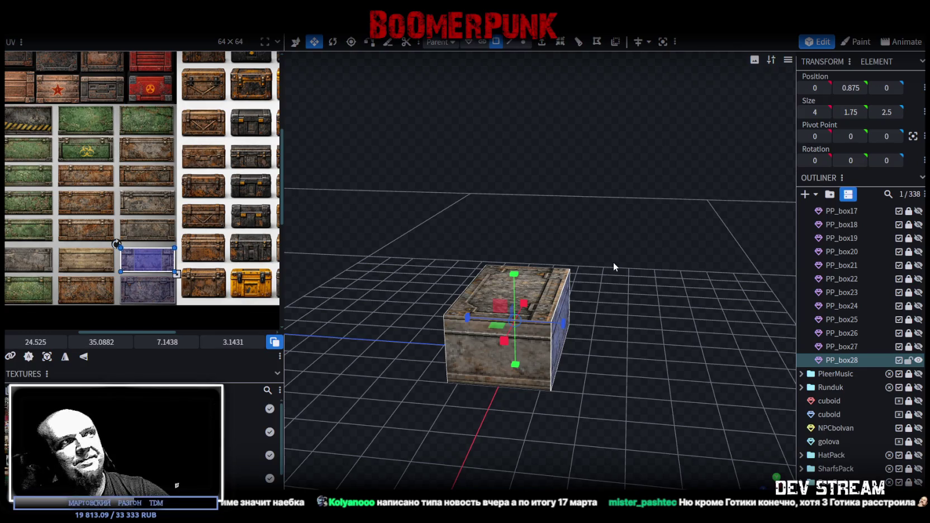
Step: Unlock the PropsPack5 group and its boxes, then select the whole group
scroll(892, 265, up, 3)
scroll(893, 265, up, 4)
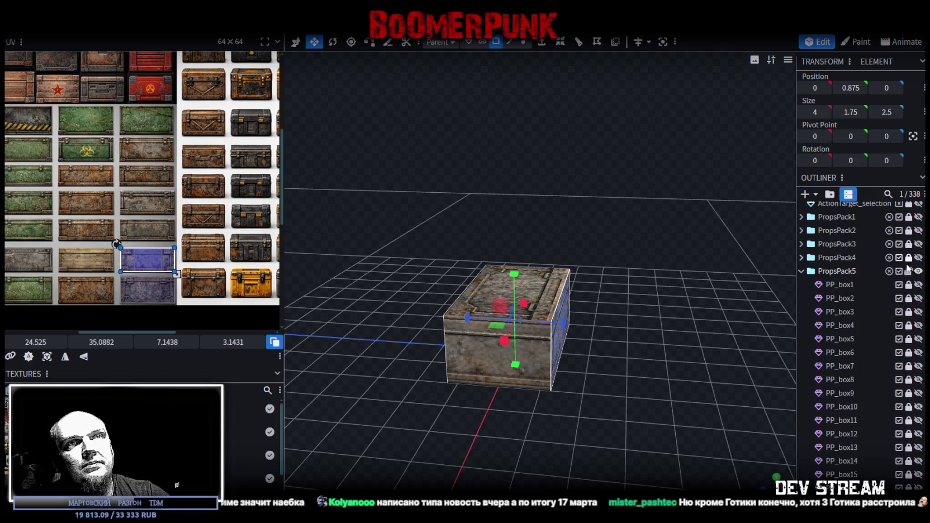
key(Escape)
click(909, 271)
click(849, 284)
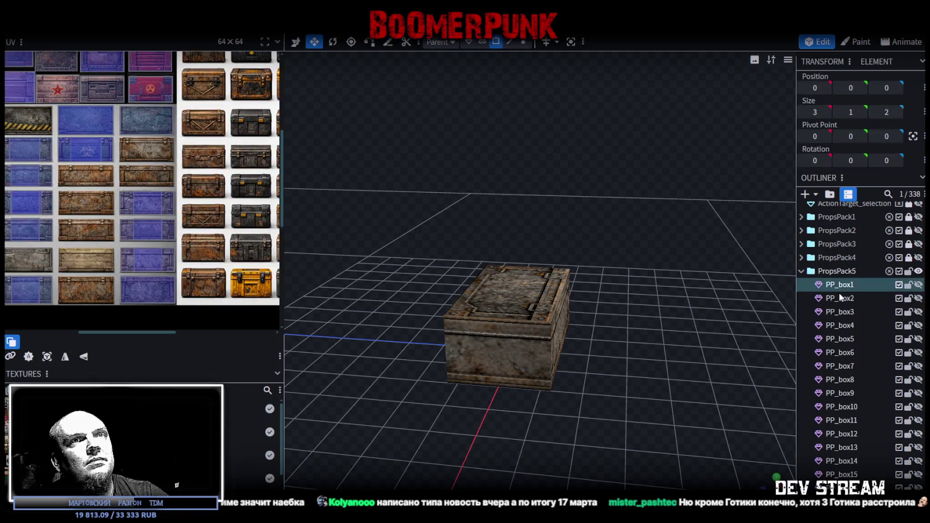
click(842, 270)
Step: Select only PP_box28 and hide PP_box27 so PP_box28 shows alone
scroll(151, 236, down, 1)
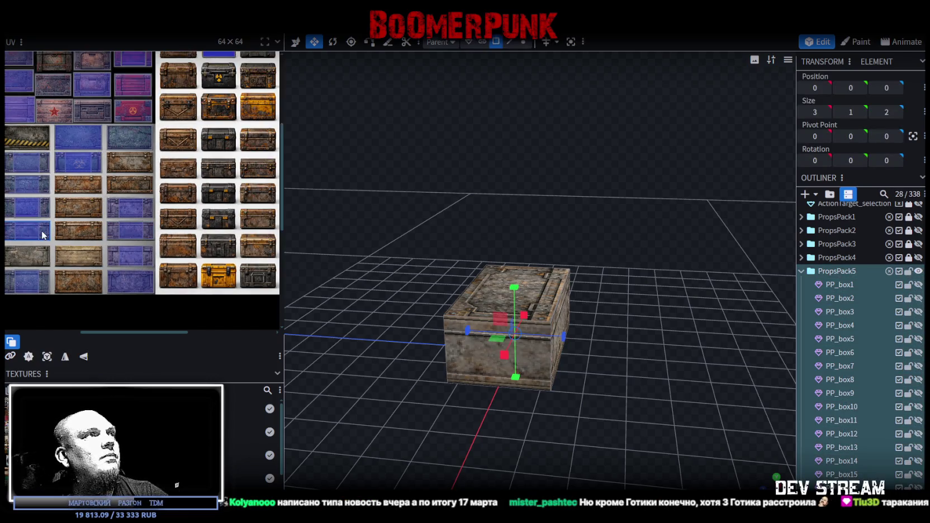
scroll(151, 223, down, 1)
scroll(156, 195, down, 1)
scroll(163, 154, up, 2)
scroll(126, 122, up, 2)
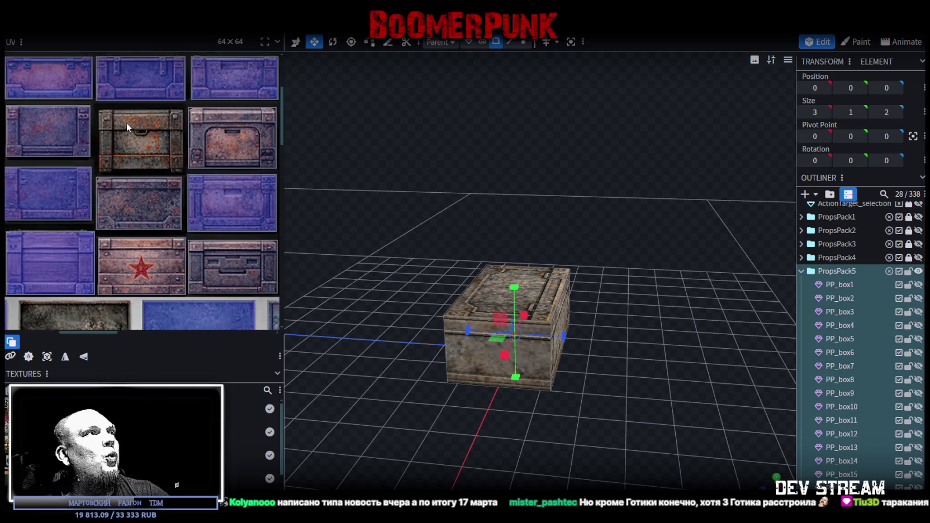
scroll(125, 126, down, 1)
scroll(124, 126, down, 1)
scroll(124, 127, down, 1)
scroll(134, 132, up, 1)
scroll(156, 137, up, 2)
scroll(123, 135, down, 2)
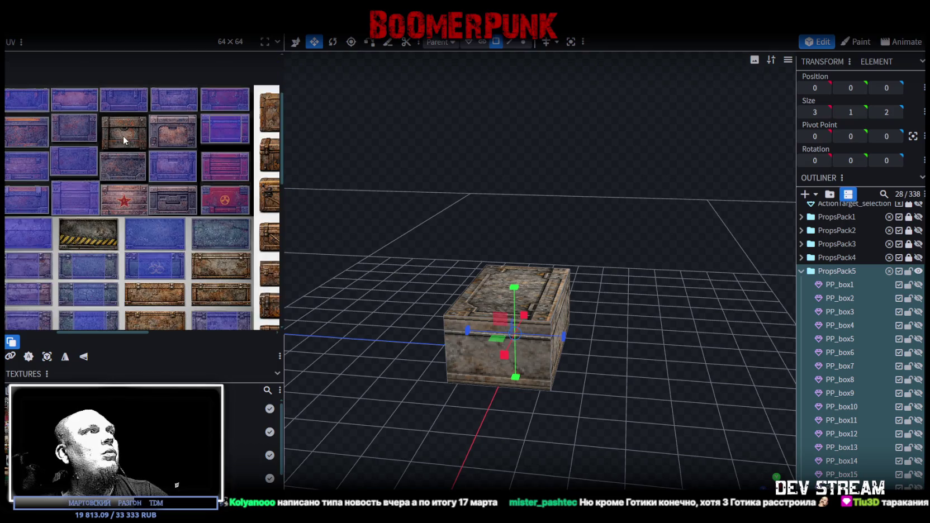
scroll(123, 135, down, 1)
scroll(124, 200, up, 2)
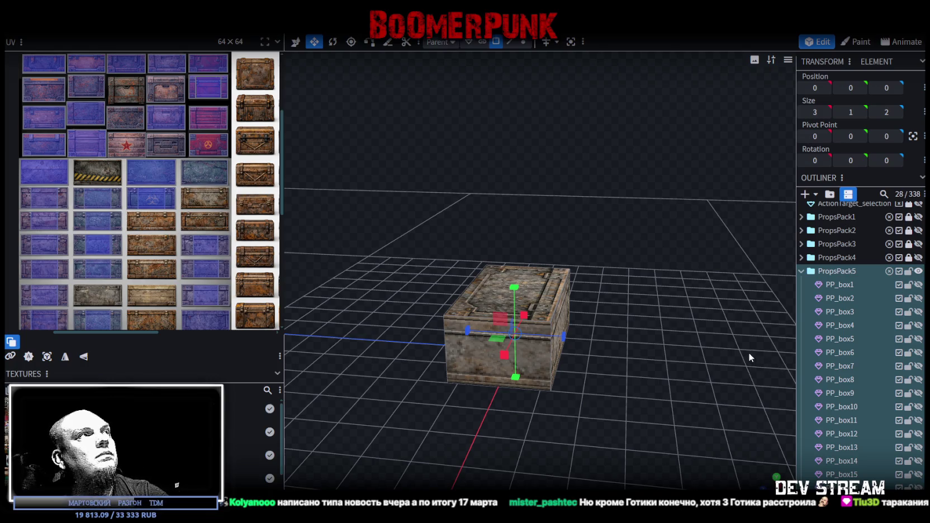
scroll(861, 388, down, 3)
scroll(859, 387, down, 2)
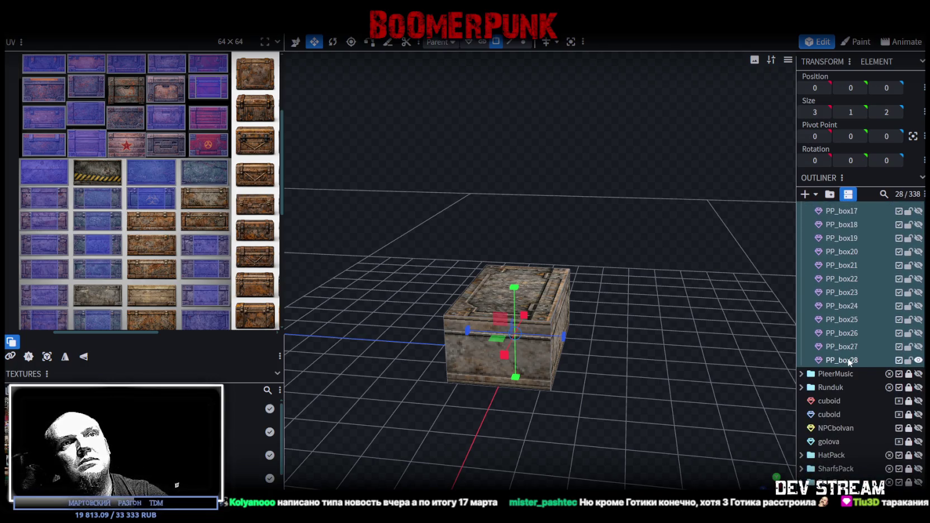
click(849, 361)
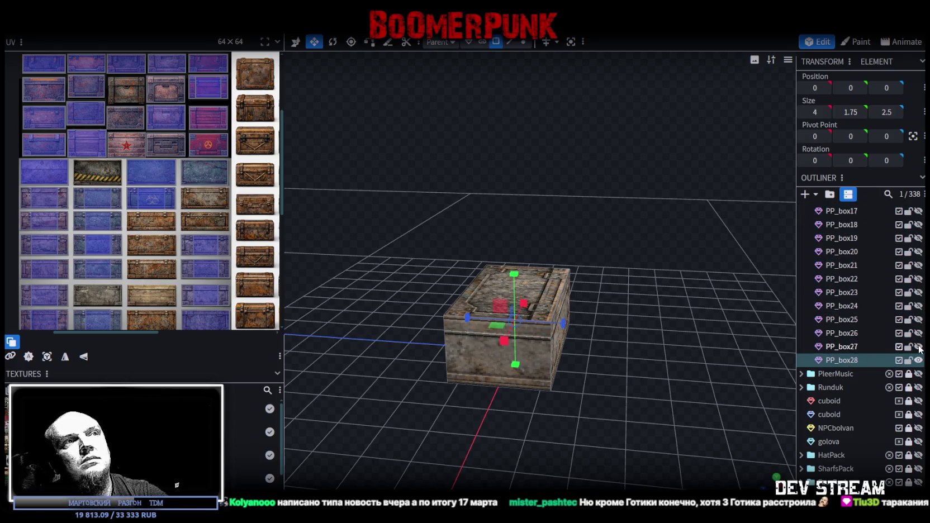
click(918, 347)
click(919, 347)
click(919, 347)
click(918, 347)
Step: Duplicate PP_box28 into a new PP_box29 crate, leaving its size unchanged
key(ctrl+d)
key(v)
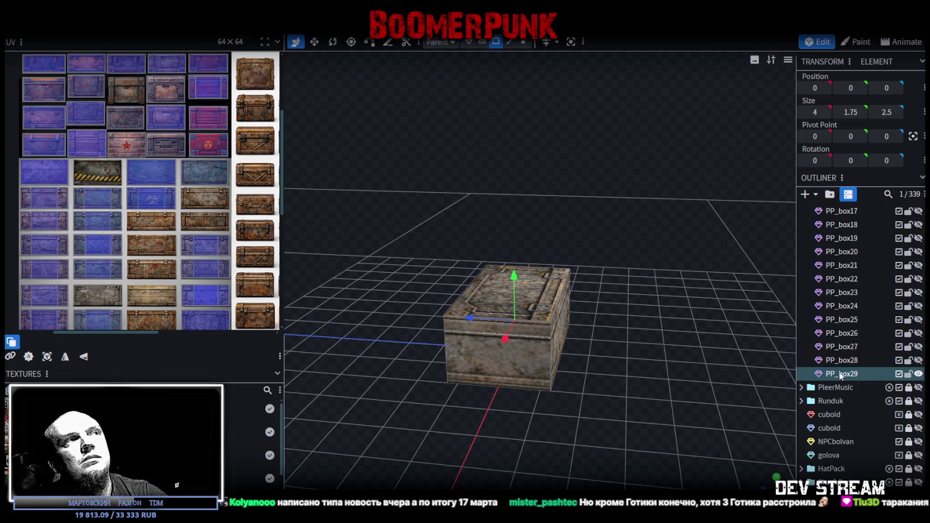
click(526, 267)
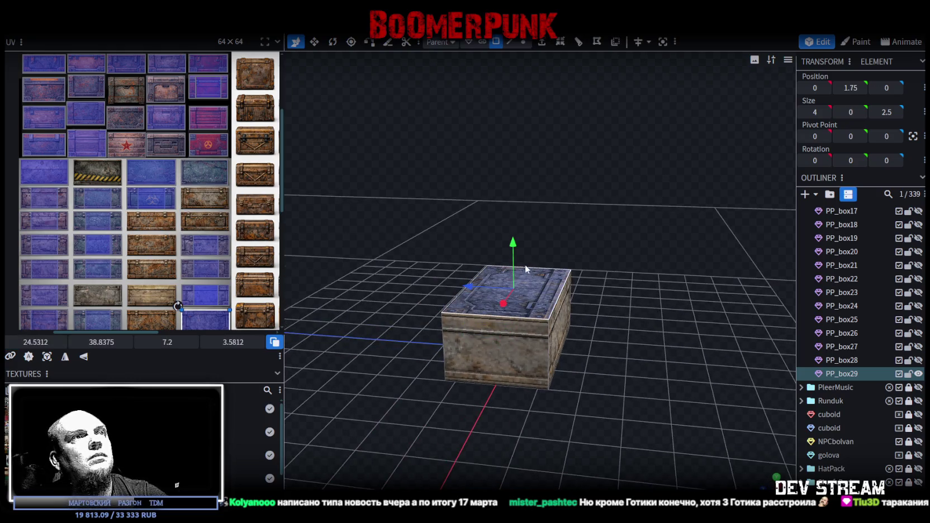
drag(514, 241, 512, 232)
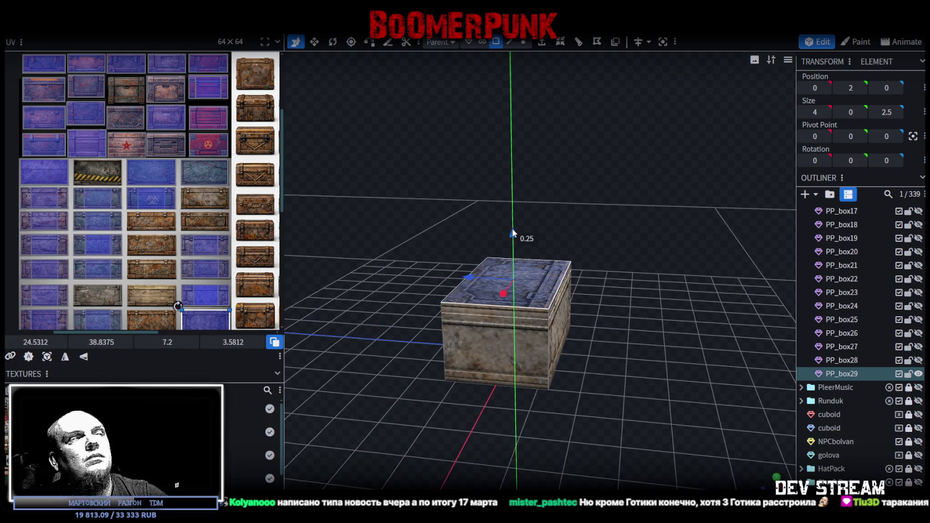
key(ctrl+z)
key(ctrl+z)
drag(530, 339, 574, 301)
key(ctrl+z)
Step: Move the crate face's UV rectangle onto a blue panel tile of the atlas
mouse_move(199, 290)
mouse_down()
mouse_move(126, 104)
mouse_move(82, 83)
mouse_up()
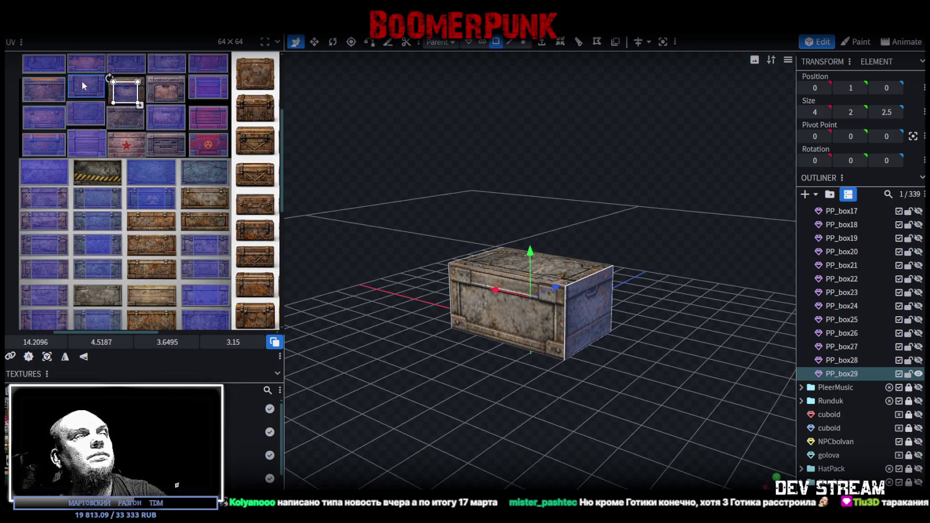
scroll(82, 80, up, 2)
scroll(218, 129, up, 2)
scroll(214, 98, up, 2)
scroll(157, 182, up, 2)
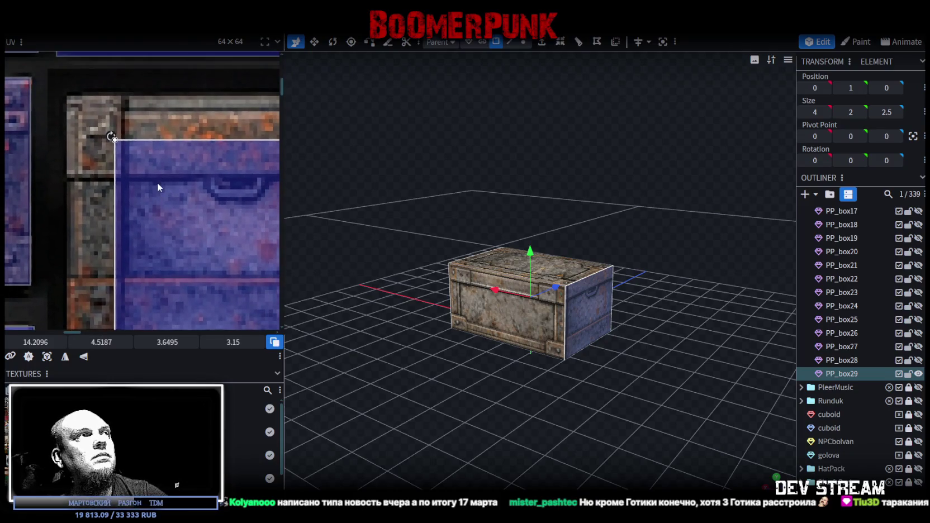
drag(158, 182, 112, 147)
mouse_move(384, 245)
mouse_down()
mouse_move(637, 243)
mouse_move(587, 296)
mouse_up()
key(ctrl+z)
key(ctrl+z)
Step: Nudge and enlarge the face's UV so it fully covers the blue metal panel
scroll(84, 260, down, 3)
scroll(185, 118, down, 2)
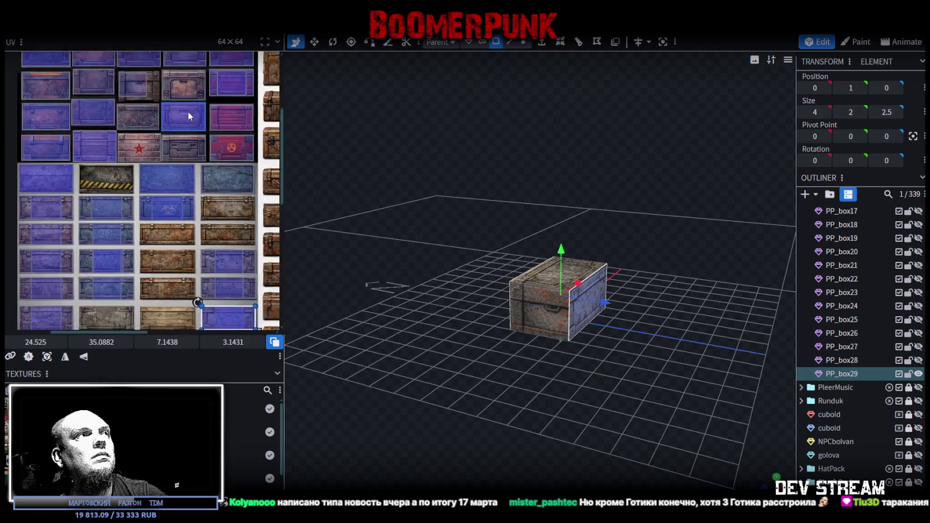
scroll(217, 241, up, 3)
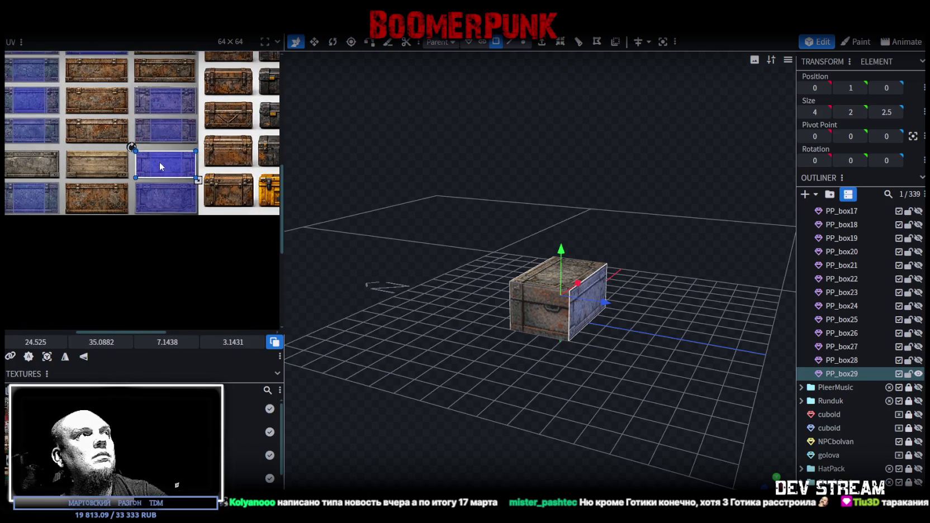
scroll(113, 166, up, 2)
scroll(113, 166, up, 2)
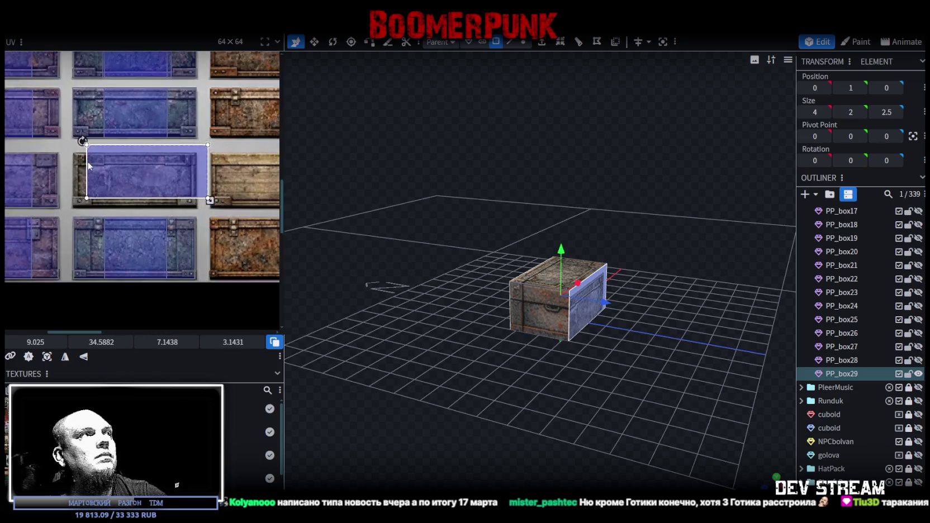
key(ctrl+z)
scroll(84, 167, up, 2)
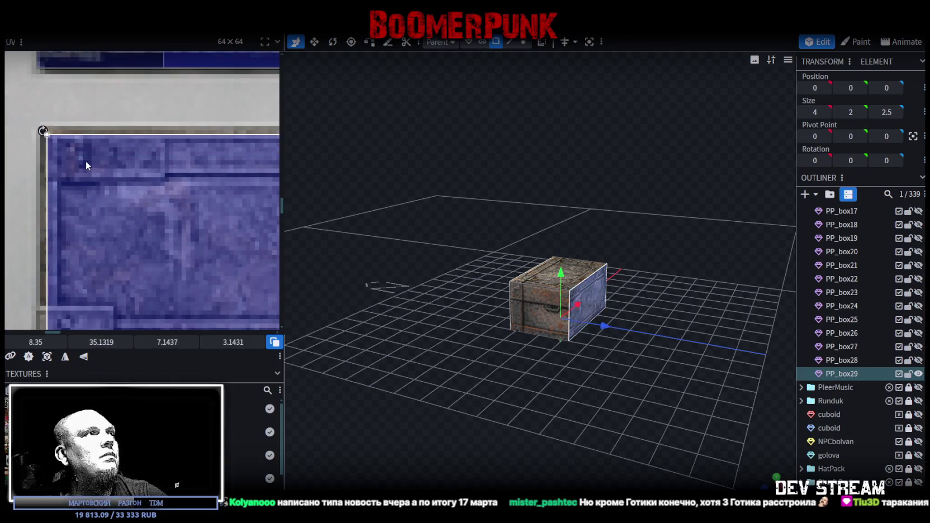
drag(80, 161, 82, 161)
scroll(119, 172, down, 3)
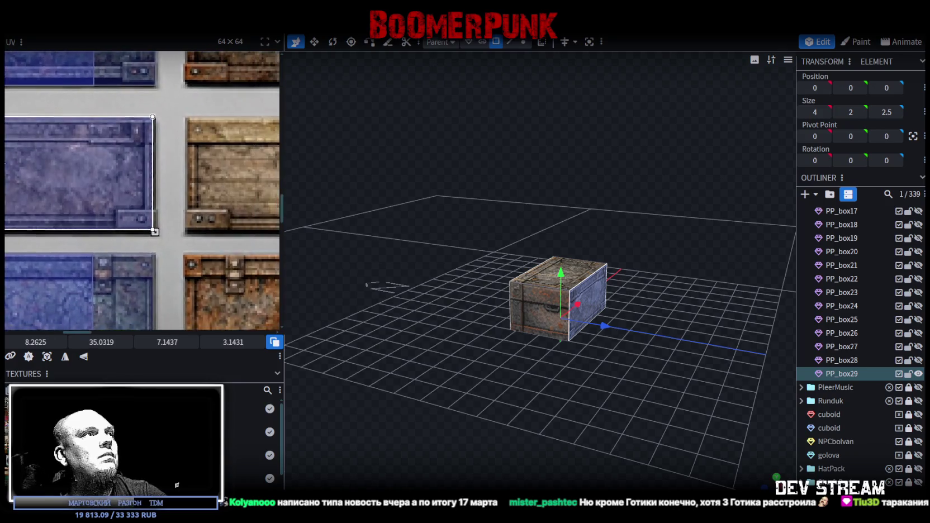
scroll(187, 244, up, 3)
drag(249, 265, 254, 266)
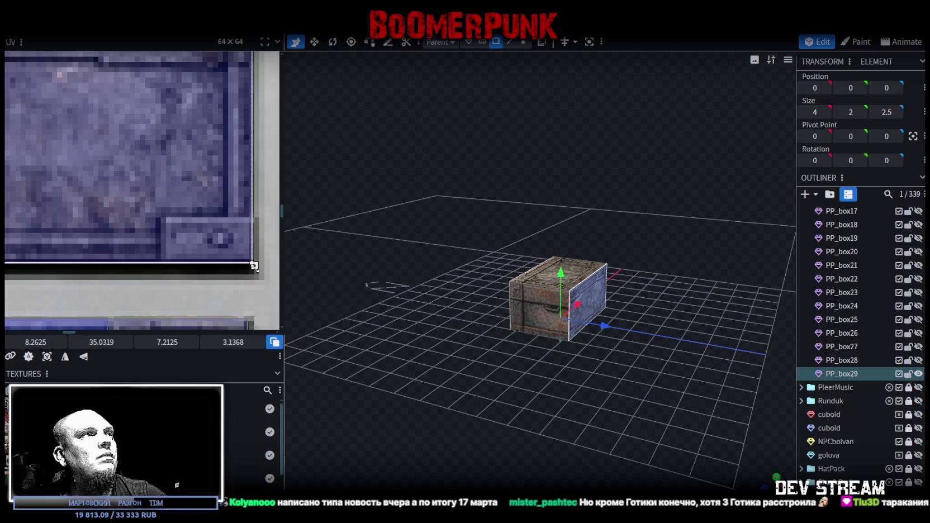
scroll(194, 210, down, 2)
scroll(194, 205, down, 2)
mouse_move(404, 243)
mouse_down()
mouse_move(437, 258)
mouse_move(560, 253)
mouse_up()
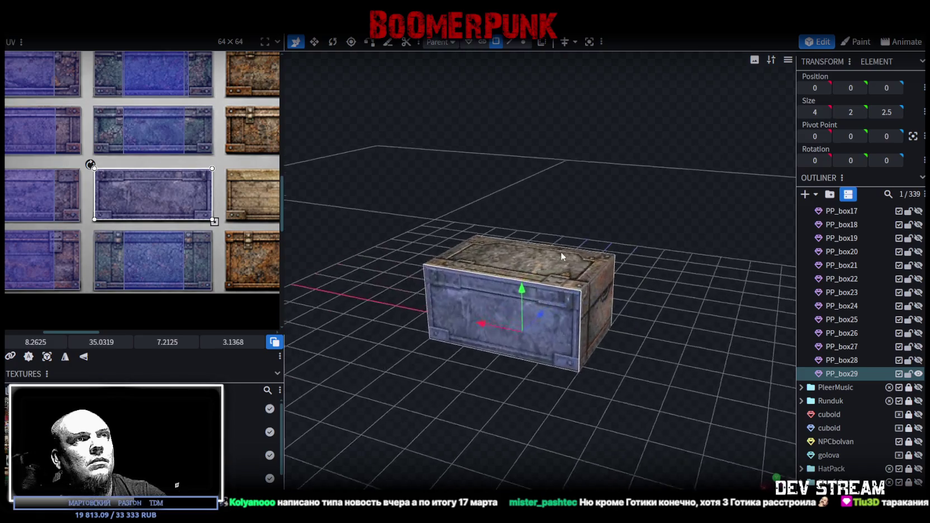
scroll(542, 244, up, 3)
scroll(85, 134, down, 2)
scroll(107, 176, down, 2)
scroll(110, 192, down, 1)
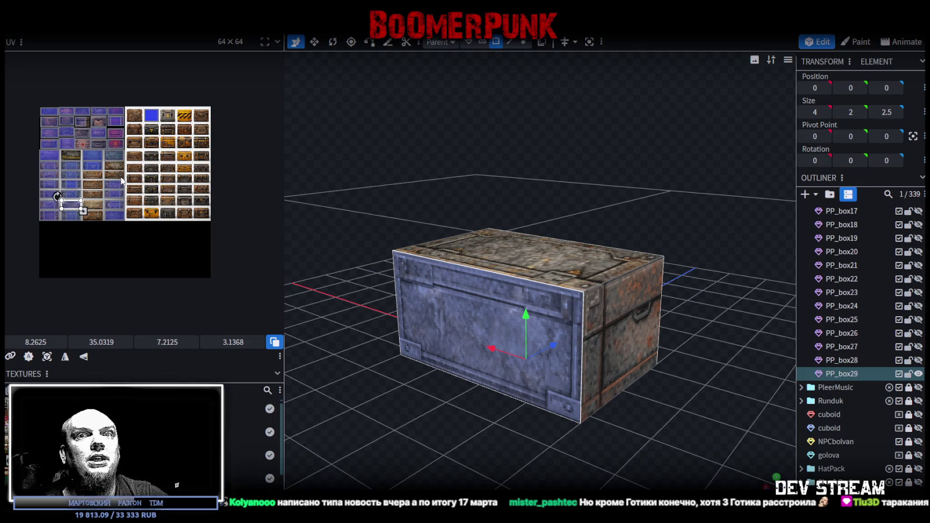
scroll(101, 151, up, 2)
scroll(62, 121, up, 2)
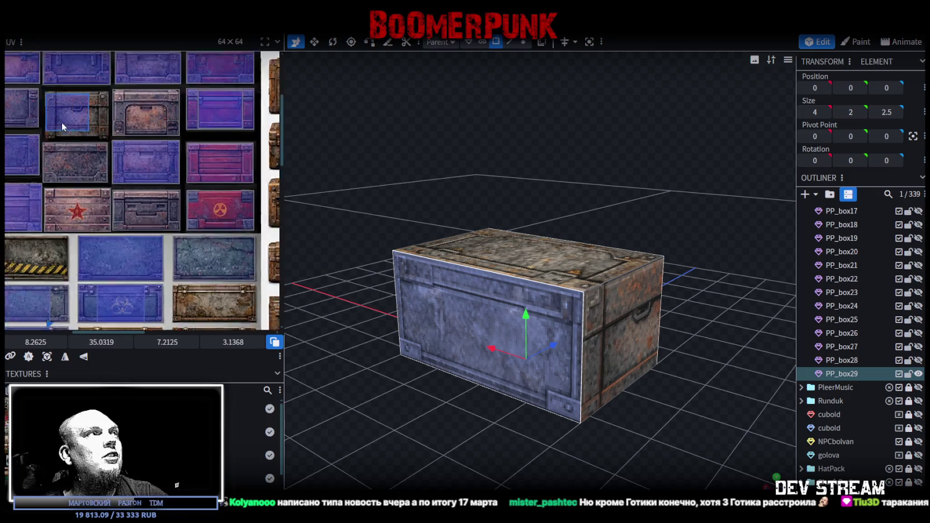
Step: Map the face onto the rusty panel tile and resize its UV to about 5.52 × 3.71
scroll(51, 109, up, 1)
drag(42, 99, 71, 115)
scroll(84, 123, up, 1)
scroll(138, 142, up, 1)
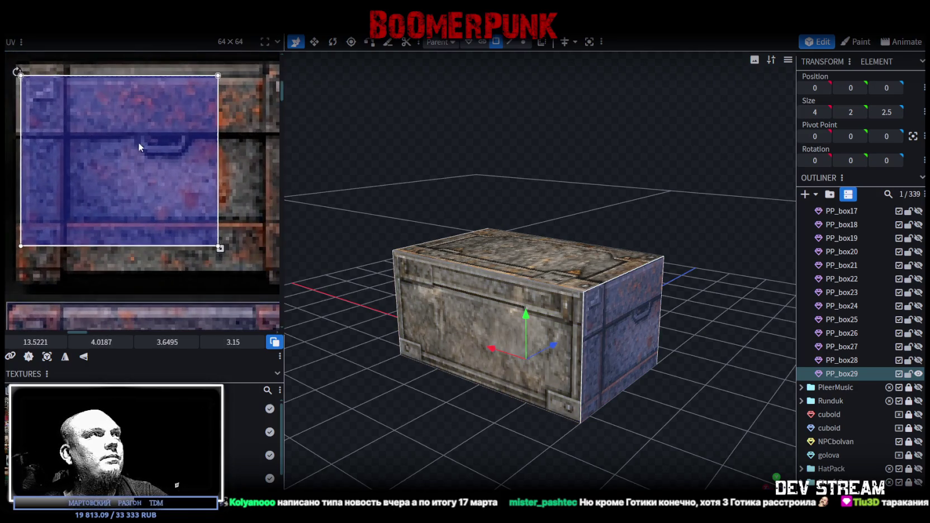
scroll(119, 123, up, 1)
drag(160, 210, 248, 251)
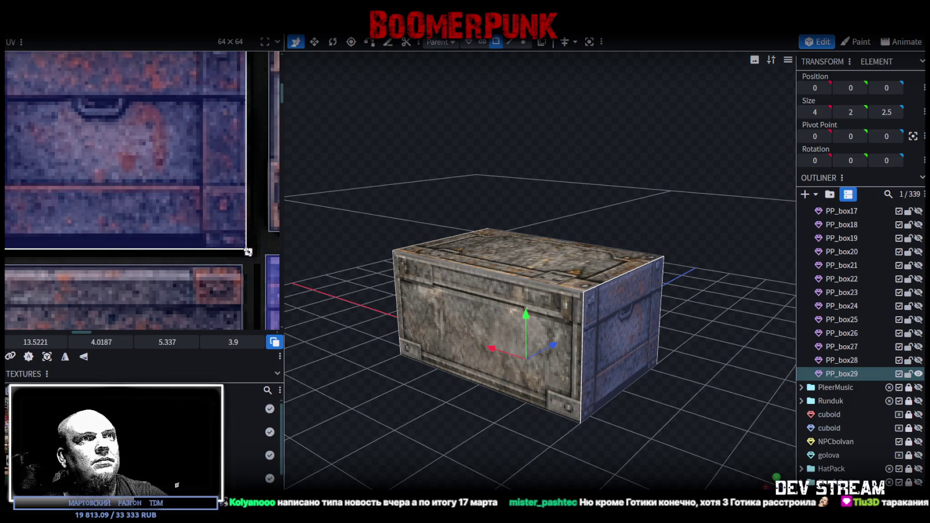
scroll(195, 204, up, 2)
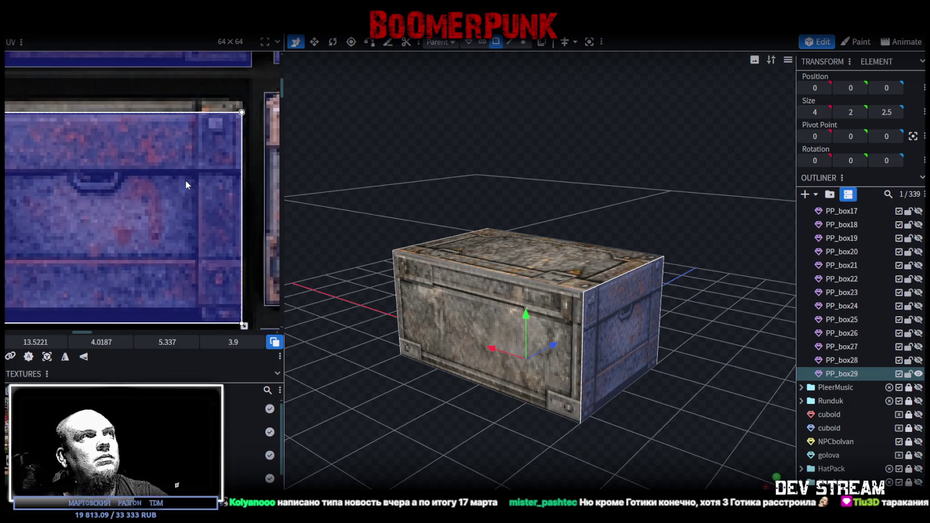
drag(186, 181, 188, 188)
scroll(224, 192, left, 3)
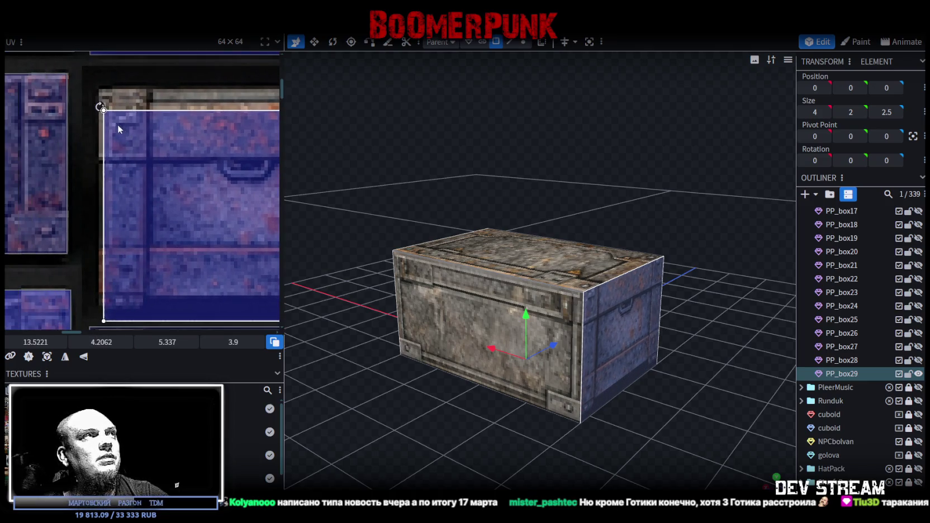
scroll(120, 130, up, 2)
drag(142, 139, 134, 140)
scroll(171, 161, down, 3)
scroll(25, 145, right, 3)
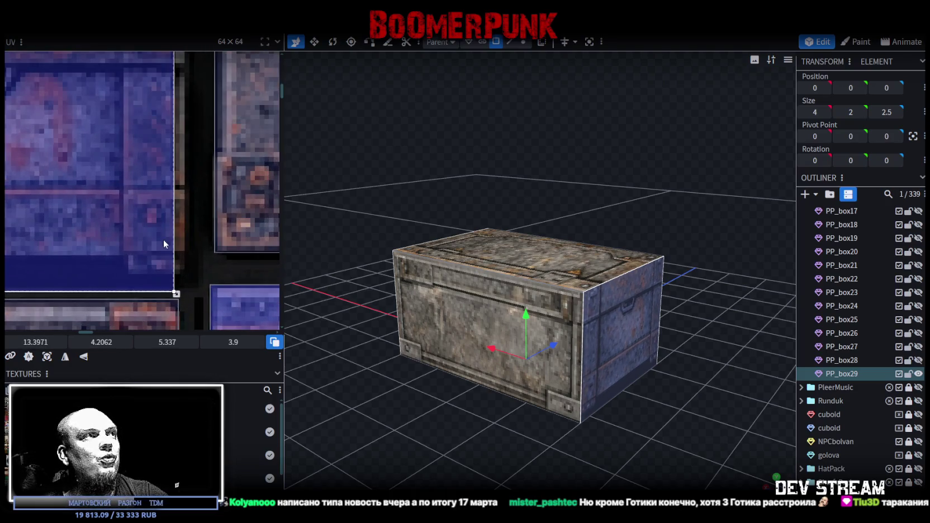
drag(176, 293, 191, 279)
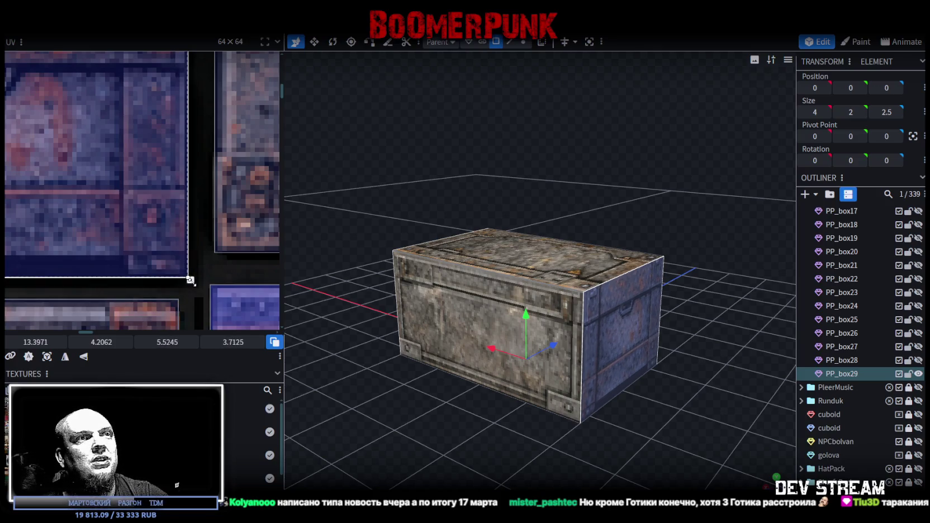
Step: Select the main crate body and extend its UV's bottom edge slightly downward
click(467, 337)
drag(515, 284, 491, 210)
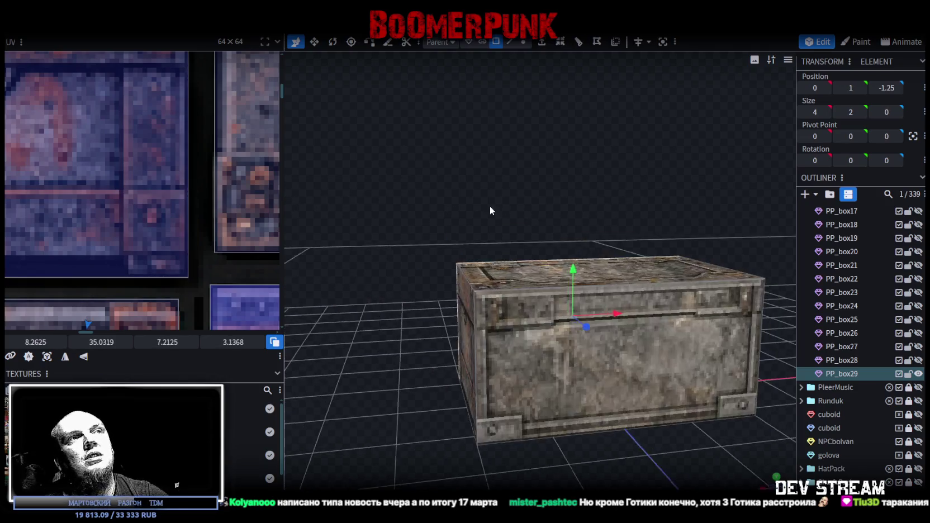
click(576, 379)
scroll(55, 307, down, 5)
scroll(171, 274, up, 2)
scroll(170, 257, up, 2)
scroll(170, 235, up, 2)
scroll(171, 220, up, 2)
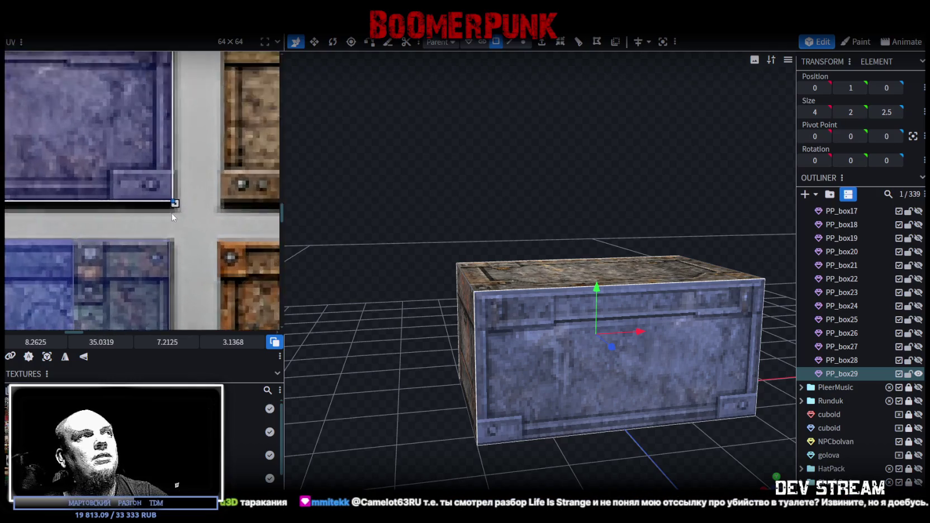
scroll(171, 218, up, 1)
drag(174, 203, 174, 208)
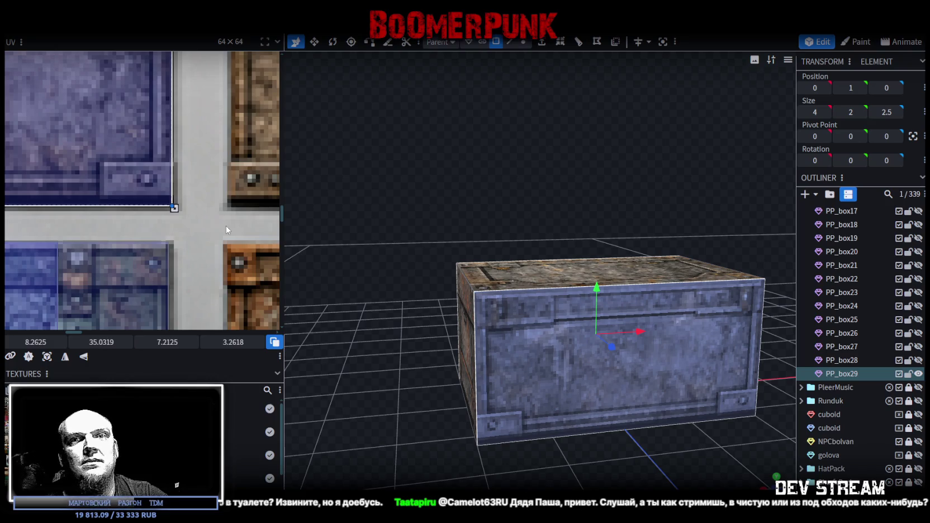
mouse_move(468, 265)
mouse_down()
mouse_move(486, 270)
mouse_move(455, 305)
mouse_move(504, 330)
mouse_move(458, 328)
mouse_move(474, 352)
mouse_up()
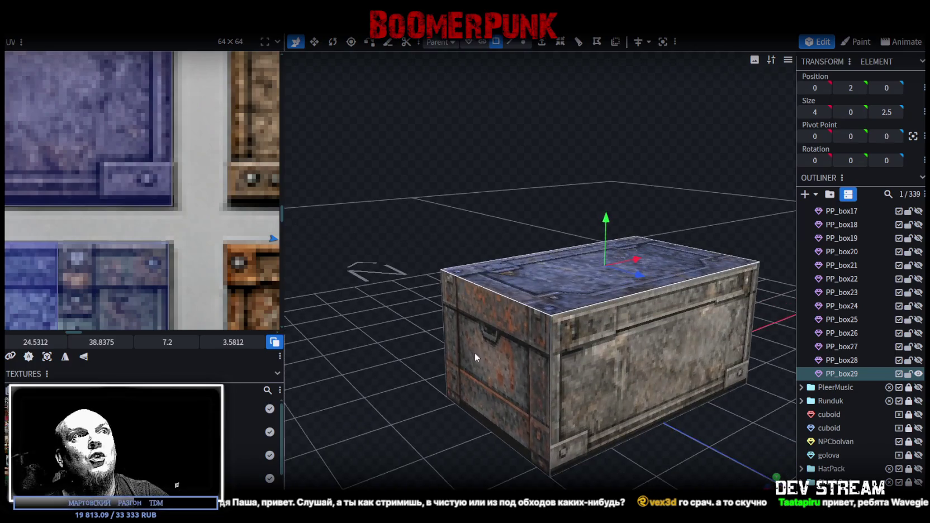
click(506, 356)
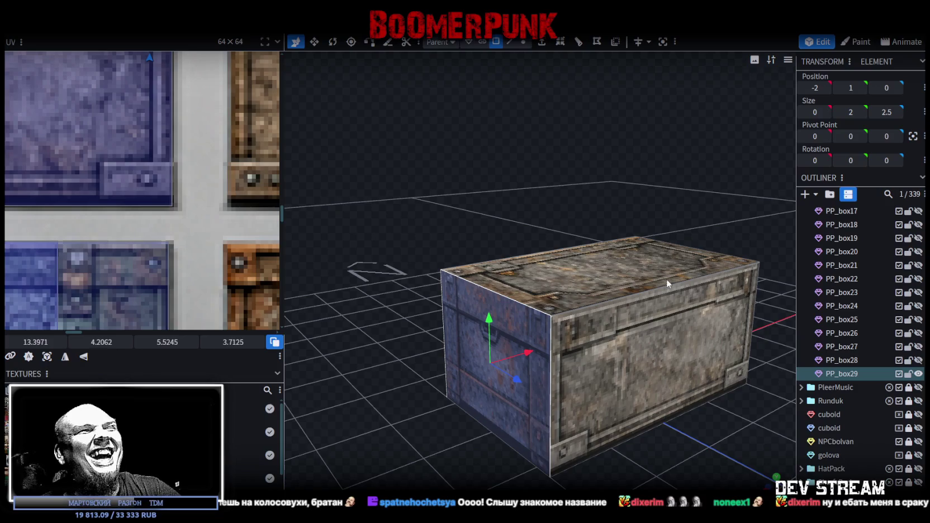
Step: Move the side panel to the crate's opposite end
drag(667, 279, 548, 185)
key(Down)
key(Down)
key(Down)
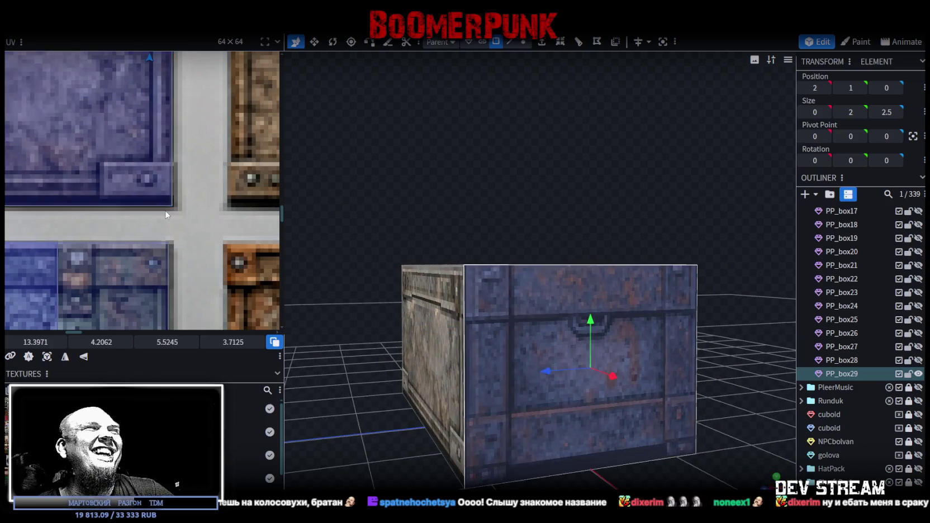
scroll(166, 215, down, 5)
scroll(166, 211, down, 3)
scroll(156, 58, down, 2)
scroll(156, 58, down, 2)
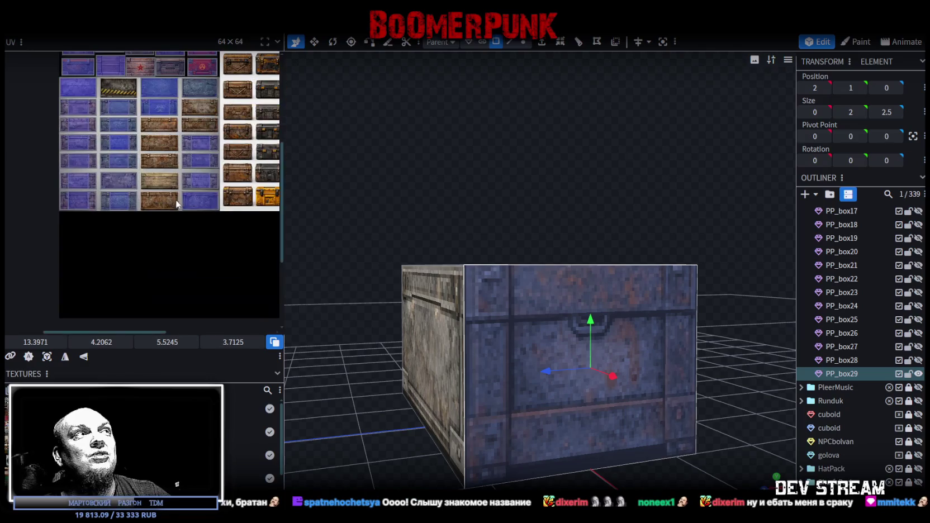
Step: Select the blue front panel of the crate and remove it
mouse_move(404, 185)
mouse_down()
mouse_move(495, 189)
mouse_move(568, 216)
mouse_up()
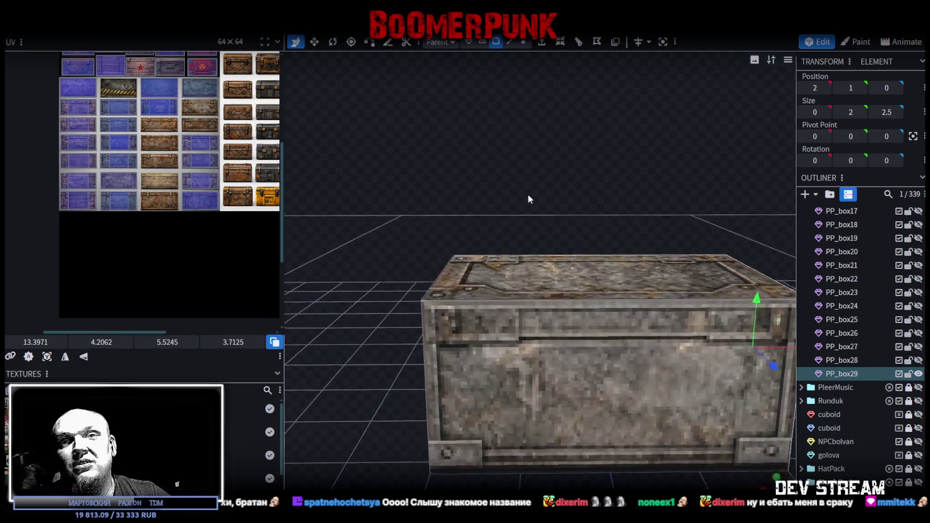
mouse_move(463, 326)
mouse_down()
mouse_move(472, 399)
mouse_move(391, 387)
mouse_move(465, 384)
mouse_move(547, 331)
mouse_up()
click(547, 331)
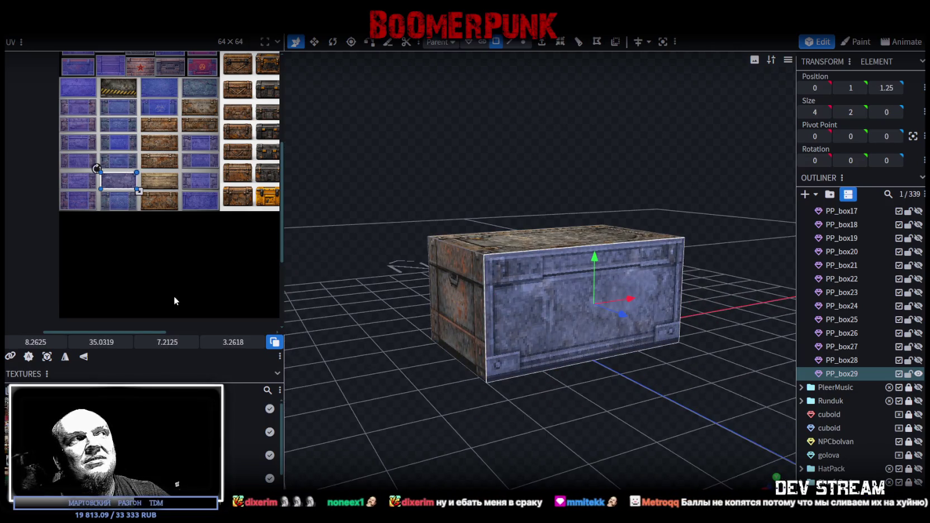
scroll(97, 171, up, 2)
scroll(61, 168, up, 2)
scroll(162, 237, up, 2)
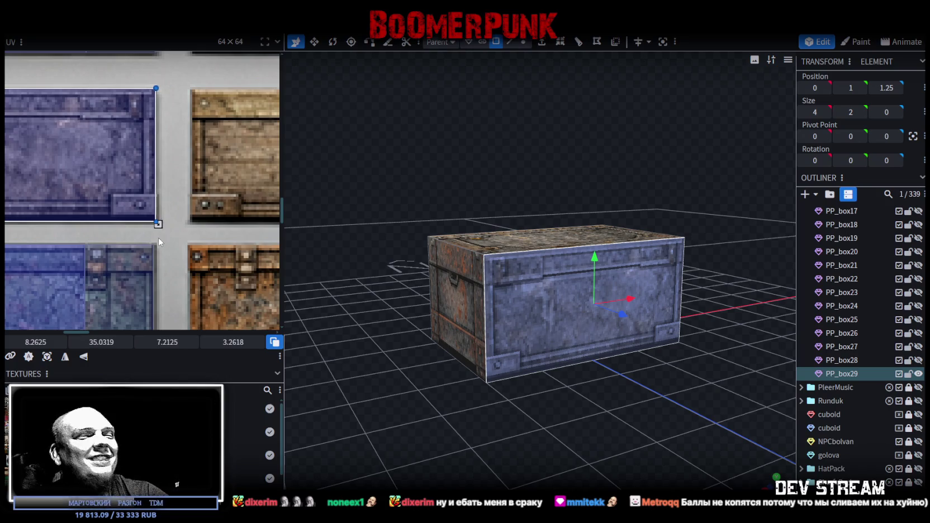
key(ctrl+z)
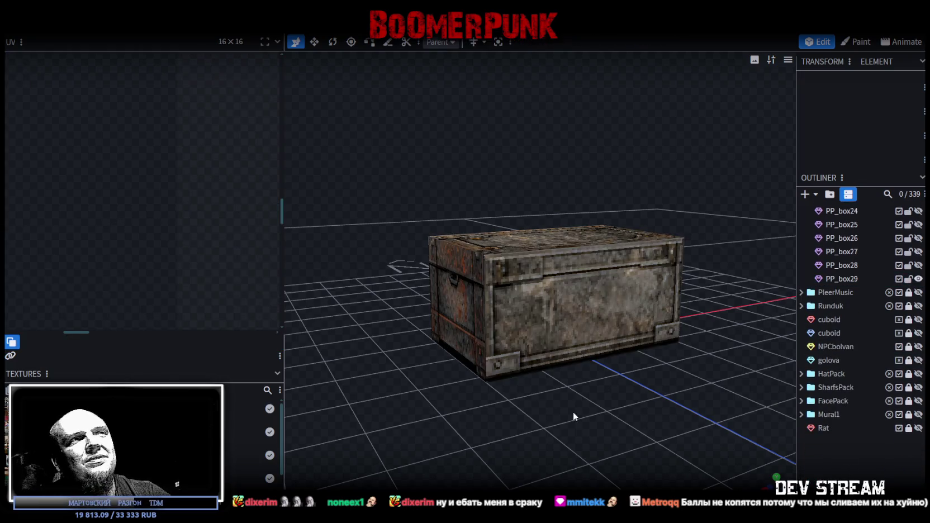
Step: Select the crate's top panel and move its UV onto the hazard-stripe tile
drag(574, 409, 512, 256)
click(547, 287)
click(480, 253)
scroll(118, 247, down, 3)
scroll(112, 261, down, 2)
scroll(127, 193, down, 3)
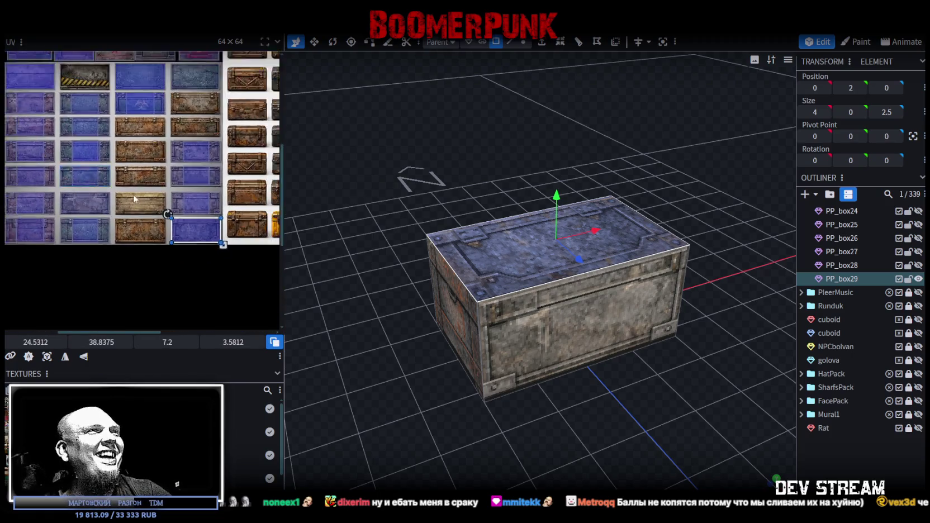
drag(185, 224, 87, 96)
scroll(84, 101, up, 3)
scroll(54, 179, up, 2)
Step: Nudge the stripe mapping and stretch its lower-right corner to fit the lid
click(114, 259)
scroll(112, 260, up, 3)
drag(89, 237, 80, 227)
click(82, 228)
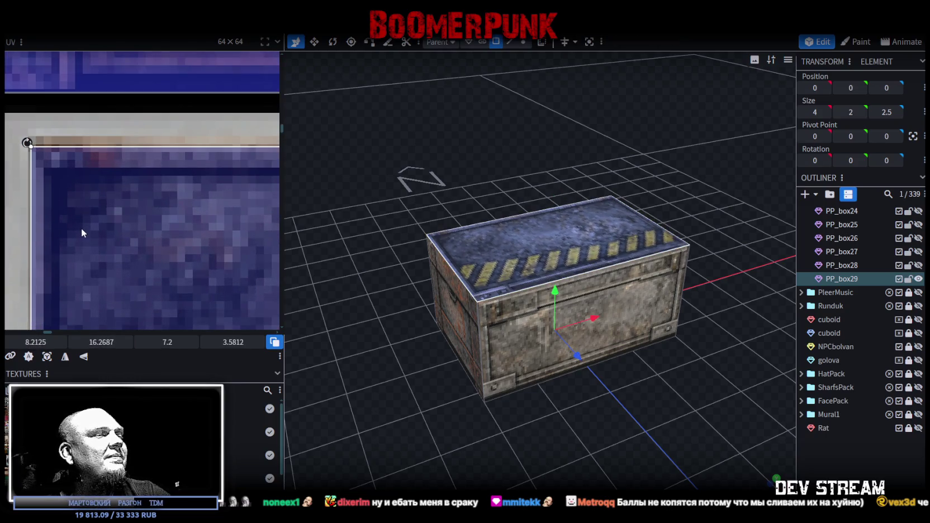
scroll(89, 238, down, 3)
scroll(63, 186, down, 2)
scroll(179, 260, up, 5)
scroll(179, 260, up, 2)
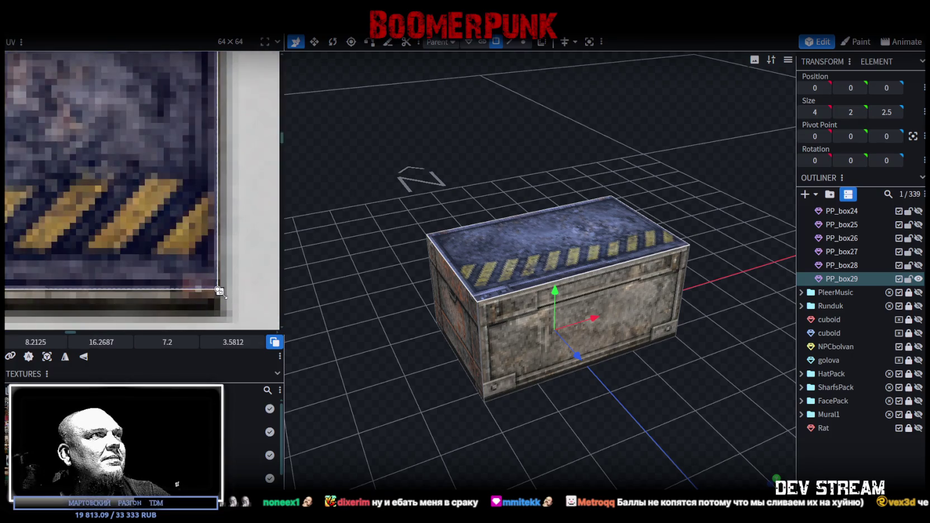
drag(220, 293, 218, 316)
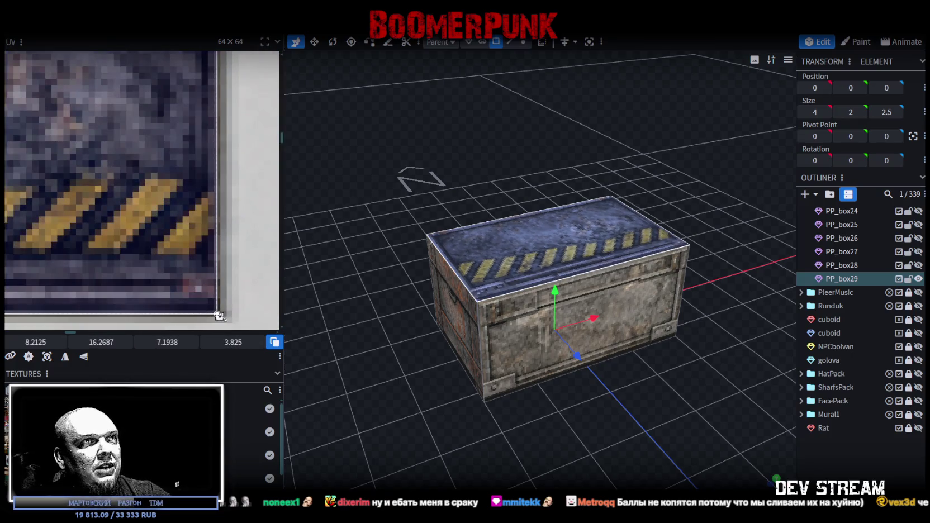
Step: Deselect and orbit around the crate to inspect the hazard-striped lid
click(863, 465)
mouse_move(545, 406)
mouse_down()
mouse_move(575, 302)
mouse_move(247, 281)
mouse_up()
click(575, 302)
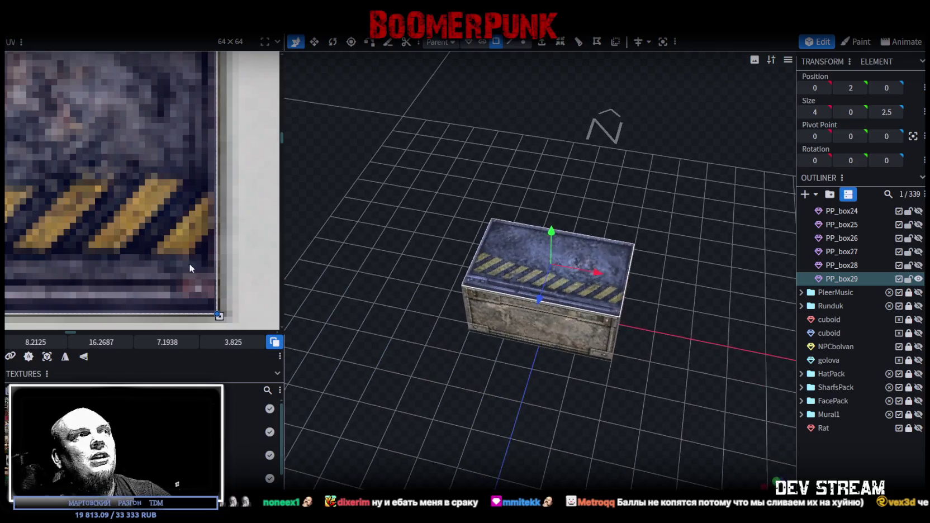
scroll(157, 253, down, 2)
scroll(157, 252, up, 2)
scroll(107, 256, up, 2)
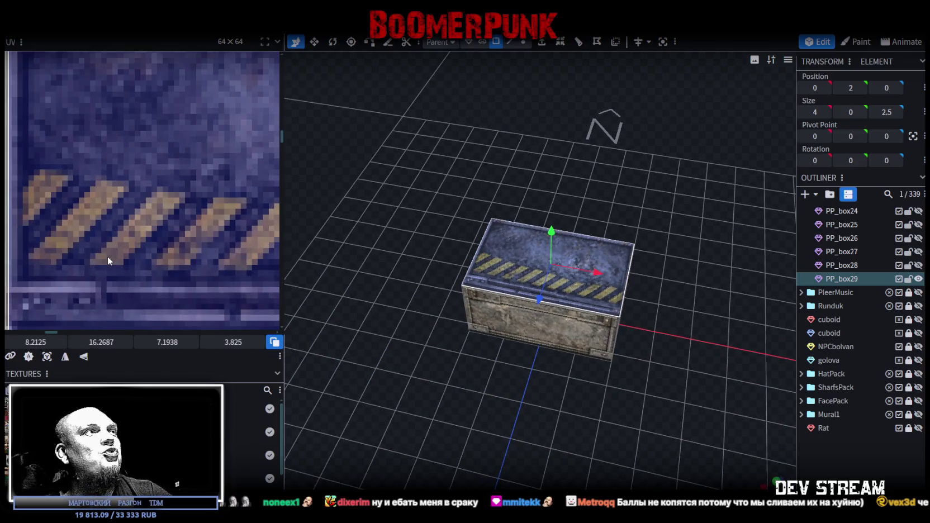
scroll(109, 250, down, 2)
scroll(161, 269, up, 3)
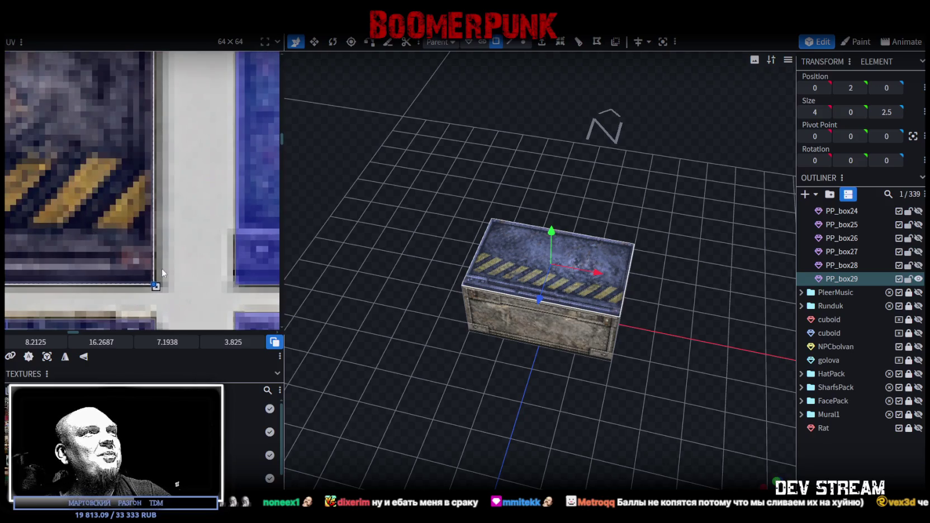
click(863, 450)
mouse_move(704, 320)
mouse_down()
mouse_move(534, 260)
mouse_move(460, 259)
mouse_move(614, 273)
mouse_move(654, 300)
mouse_up()
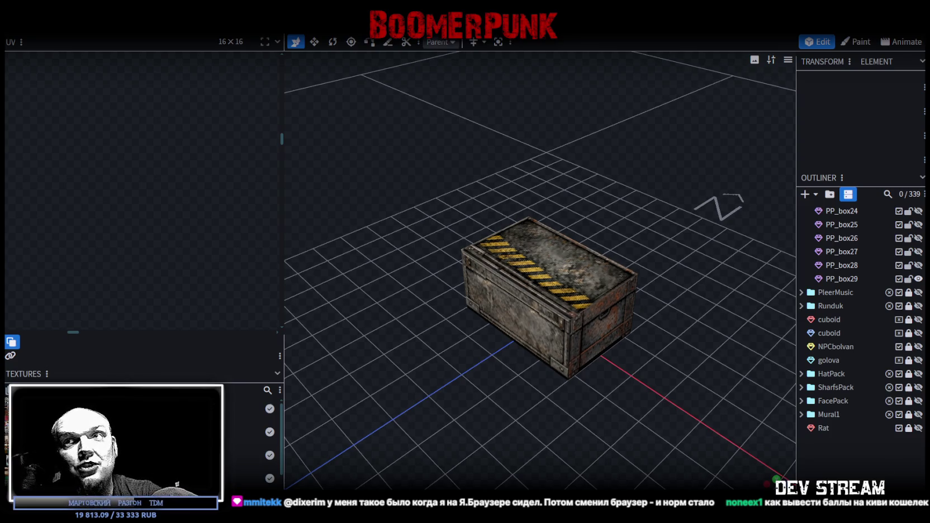
click(782, 441)
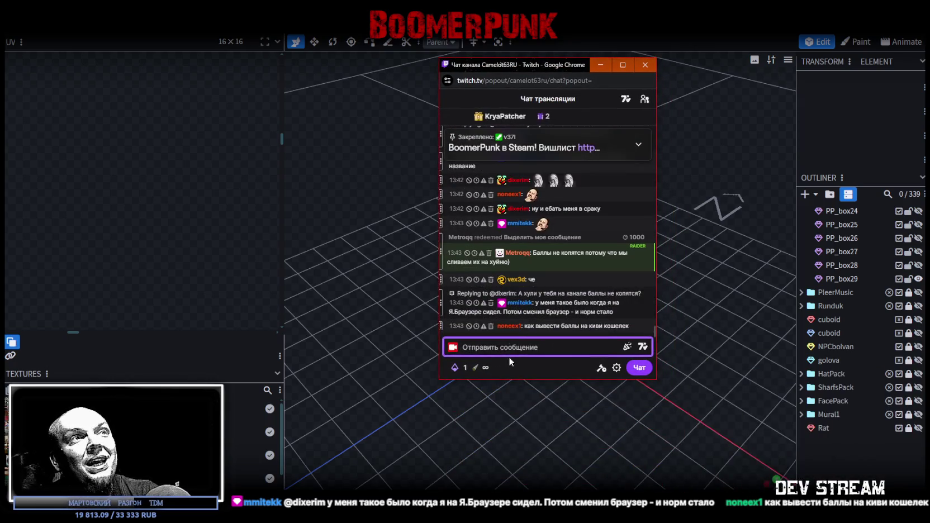
Step: Send the chat message 'прикинь йопта бля', then leave the chat for Blockbench
click(481, 368)
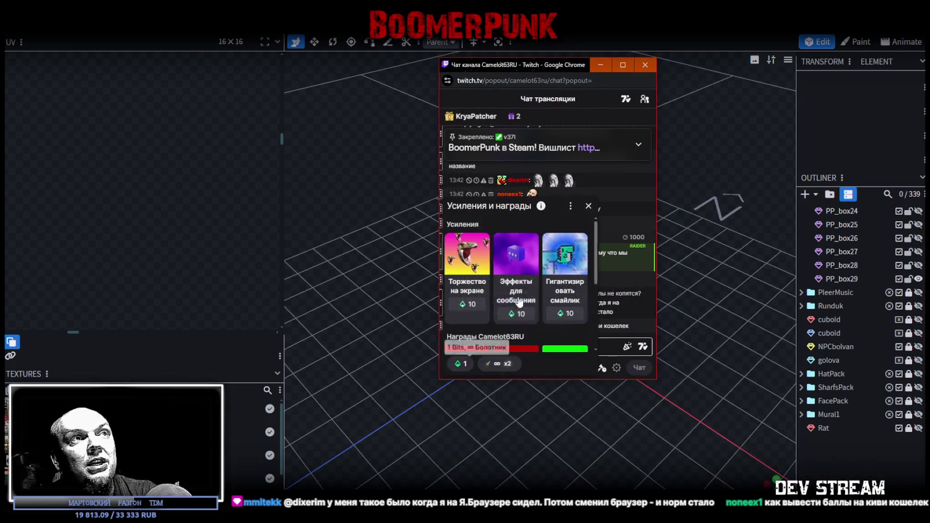
scroll(520, 302, down, 3)
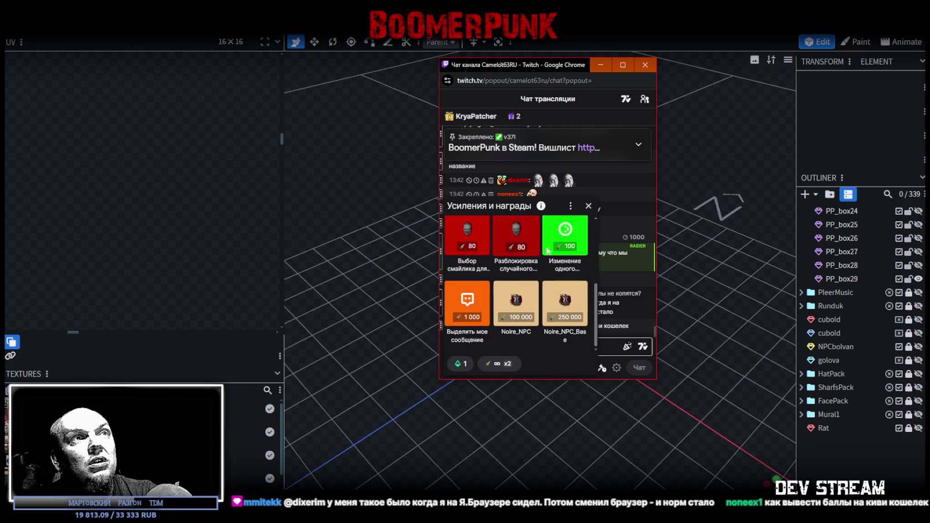
scroll(547, 250, up, 2)
scroll(547, 250, down, 2)
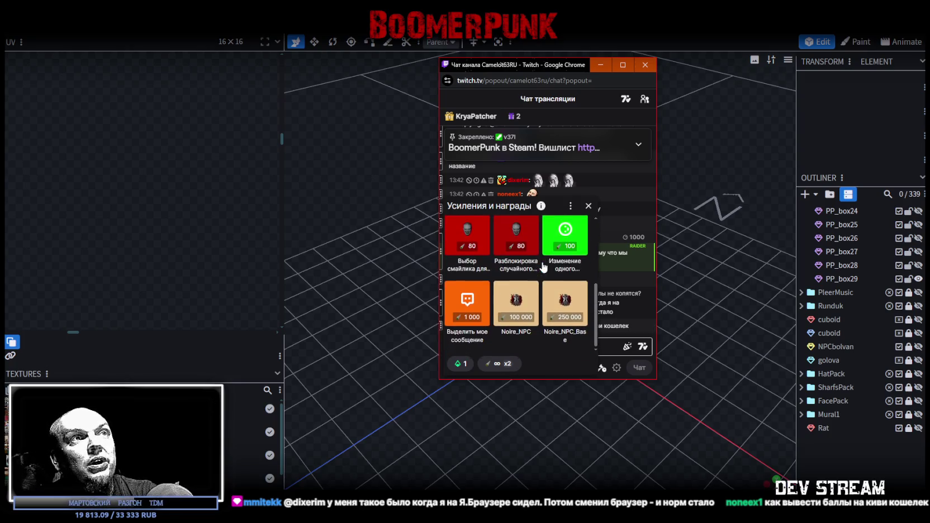
click(478, 306)
text(прикинь йопта бля)
key(Return)
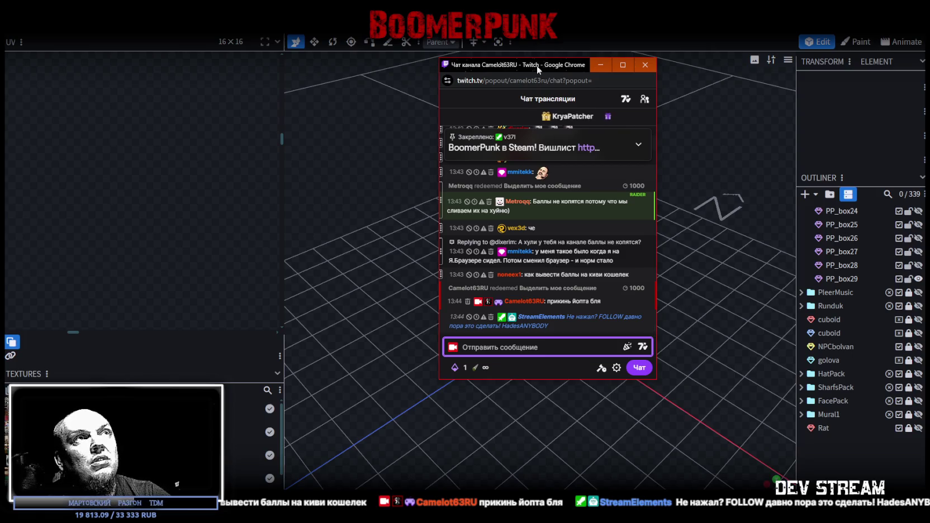
key(alt+Tab)
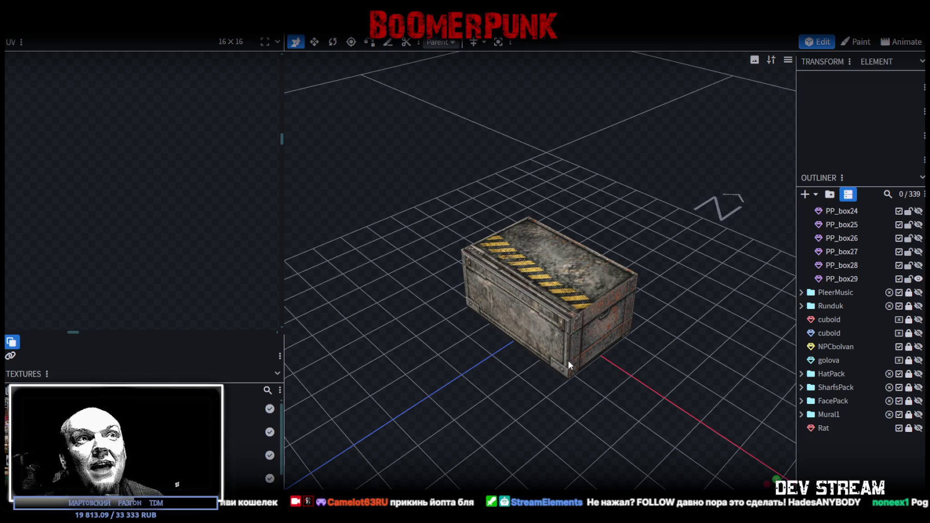
scroll(649, 350, up, 3)
click(566, 264)
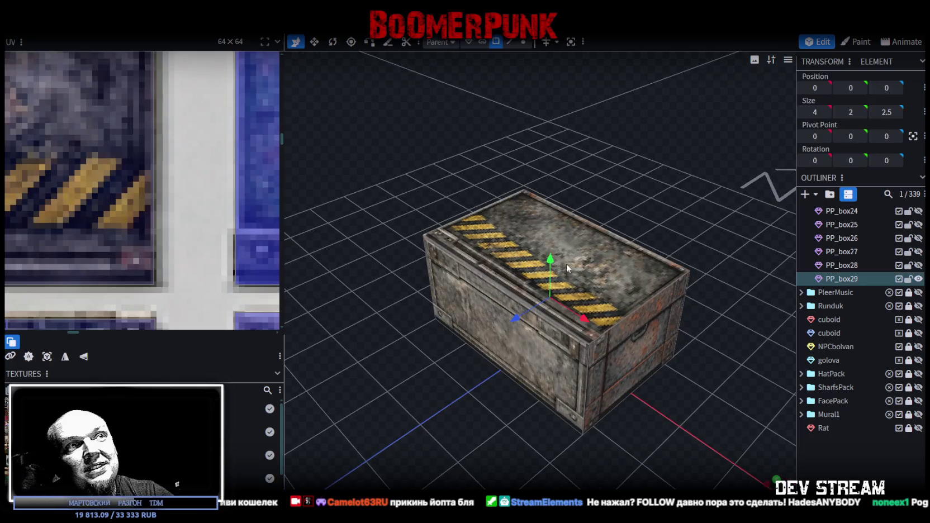
click(617, 240)
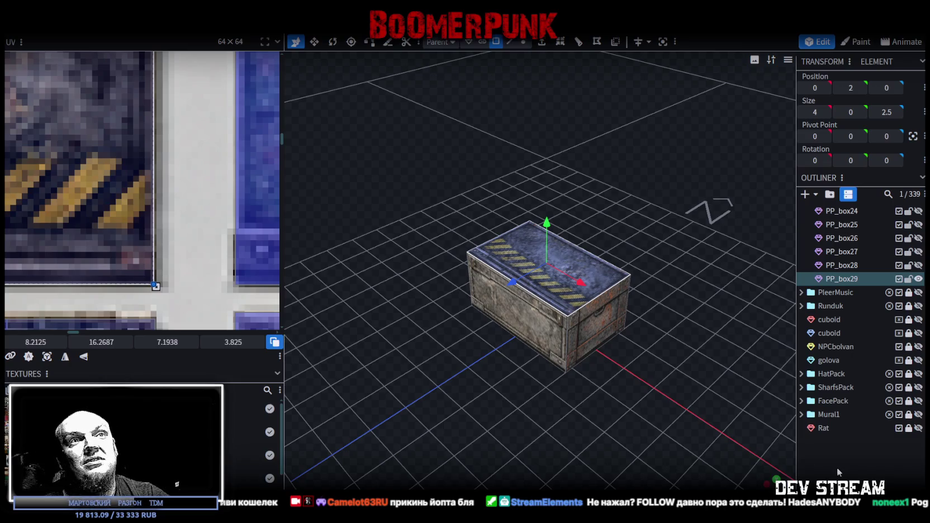
click(838, 467)
mouse_move(645, 431)
mouse_down()
mouse_move(724, 396)
mouse_move(686, 431)
mouse_move(527, 249)
mouse_up()
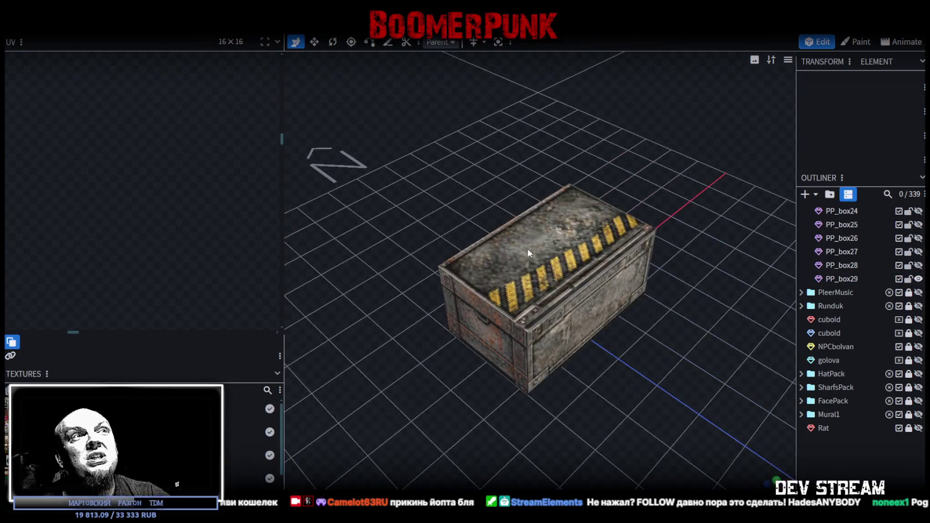
click(526, 249)
drag(690, 386, 595, 337)
click(594, 338)
mouse_move(674, 397)
mouse_down()
mouse_move(627, 351)
mouse_move(516, 358)
mouse_move(702, 362)
mouse_move(684, 371)
mouse_up()
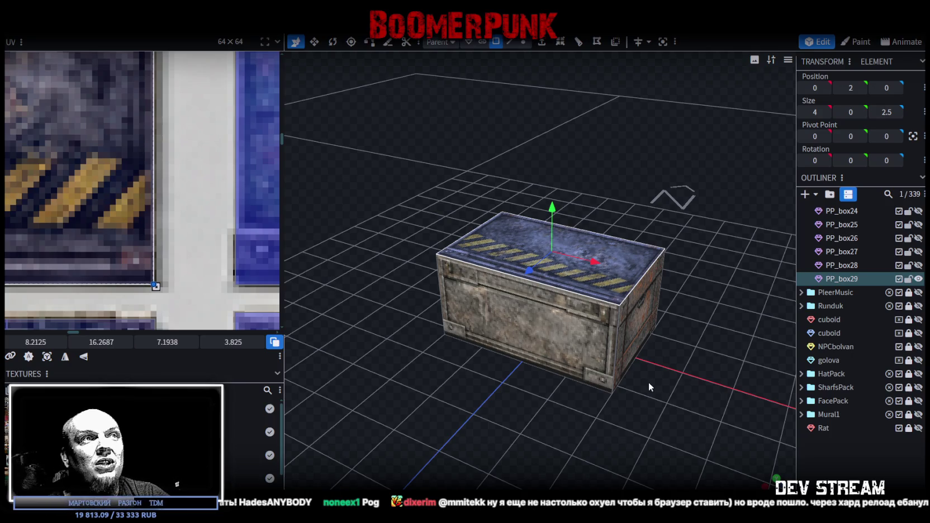
drag(556, 339, 591, 435)
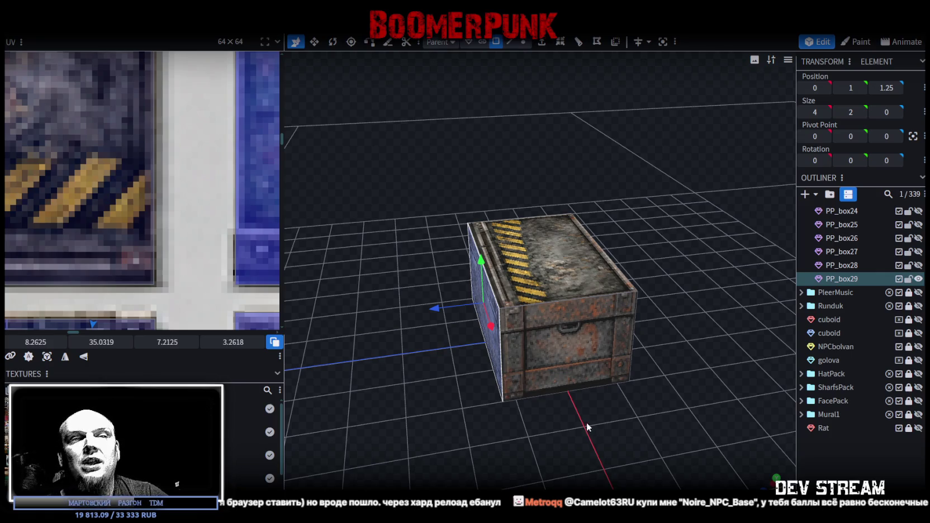
click(572, 297)
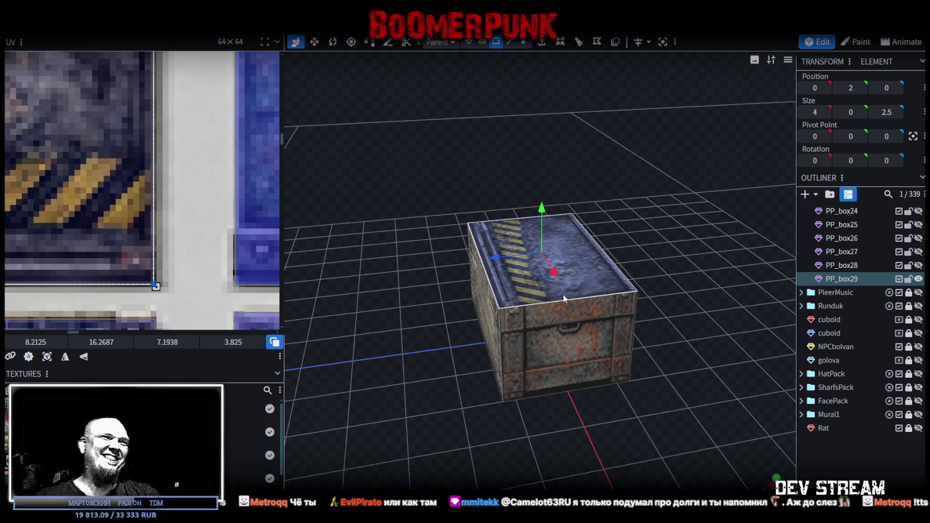
click(674, 399)
mouse_move(672, 398)
mouse_down()
mouse_move(445, 360)
mouse_move(516, 398)
mouse_move(621, 362)
mouse_move(498, 431)
mouse_move(530, 447)
mouse_up()
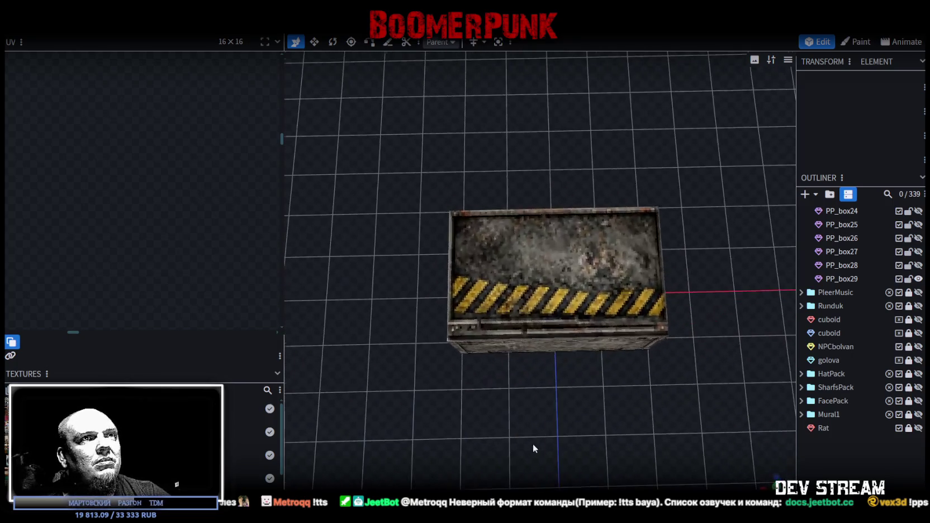
click(585, 285)
Step: Duplicate the PP_box29 crate to create PP_box30
scroll(184, 222, down, 2)
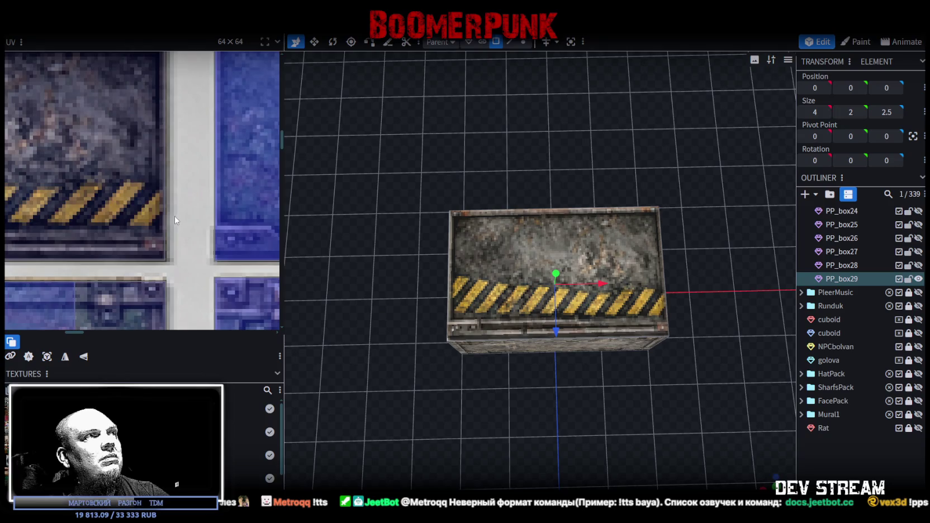
scroll(175, 215, down, 2)
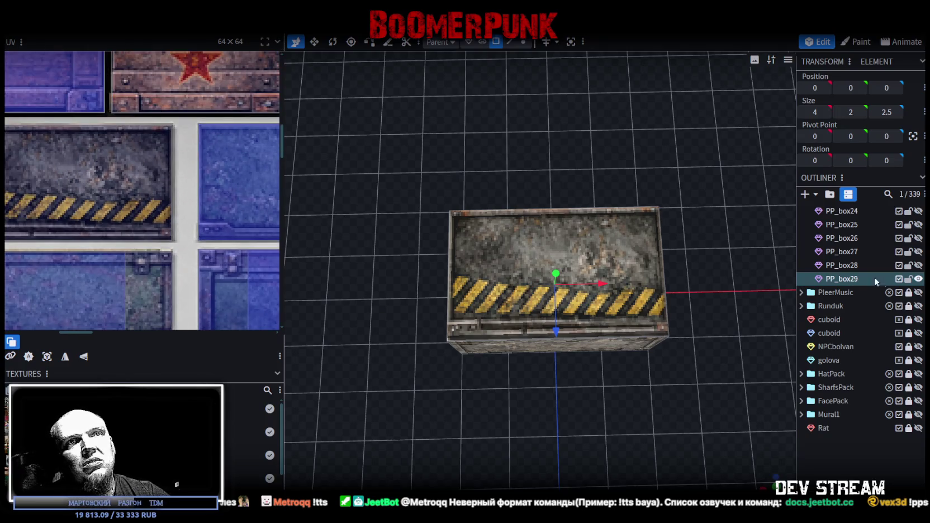
key(ctrl+d)
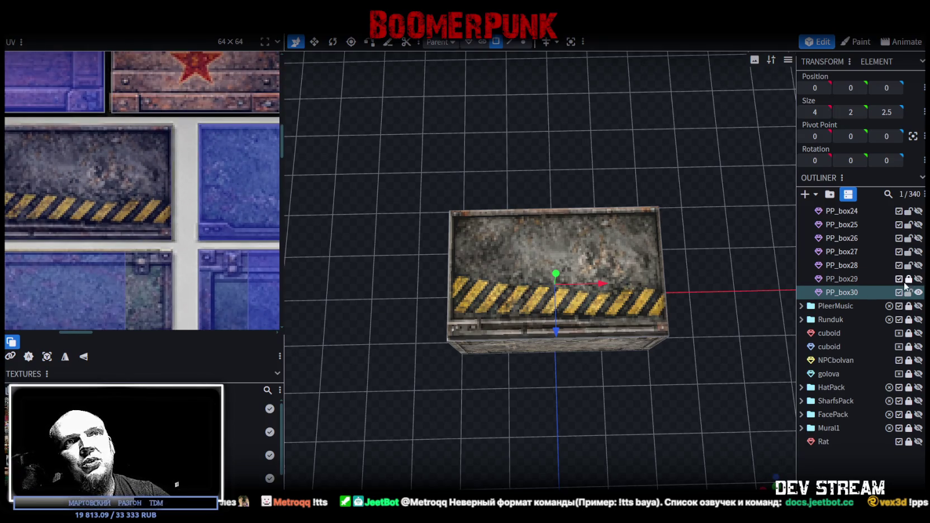
Step: Widen the UV panel and pan until the whole crate texture atlas is visible
scroll(906, 286, up, 5)
scroll(906, 336, down, 3)
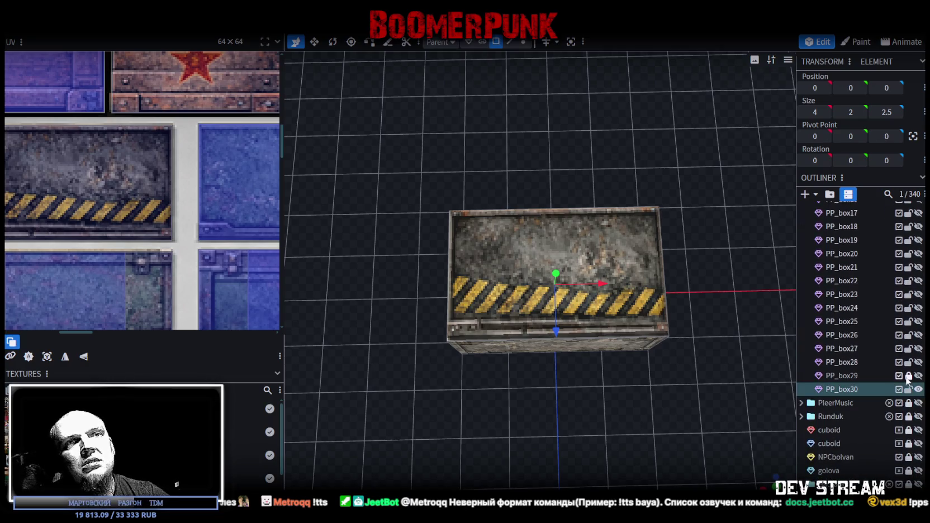
scroll(207, 247, down, 3)
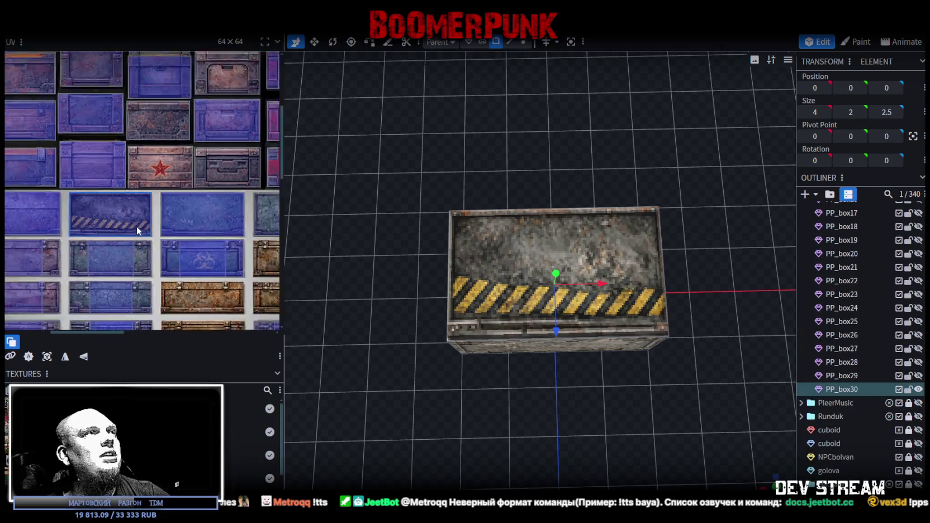
scroll(136, 226, down, 2)
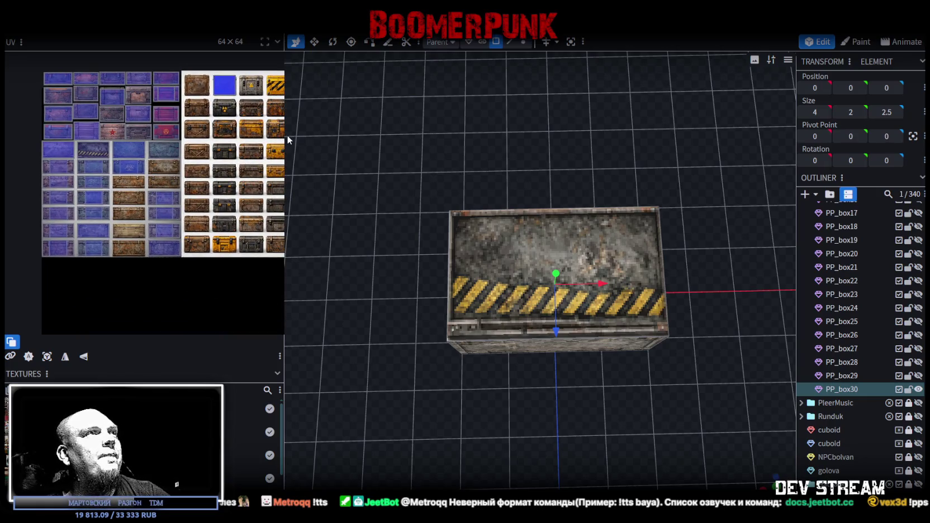
drag(286, 140, 446, 168)
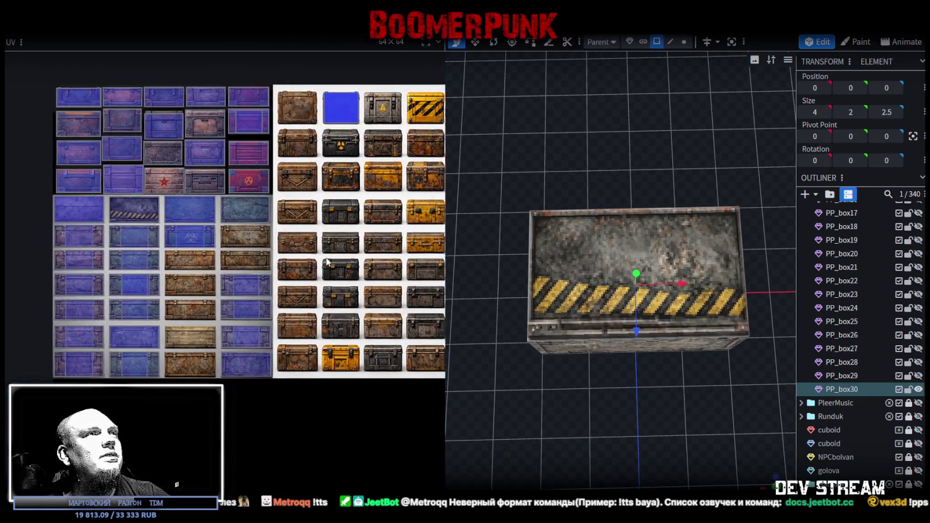
scroll(327, 262, down, 2)
scroll(247, 262, down, 1)
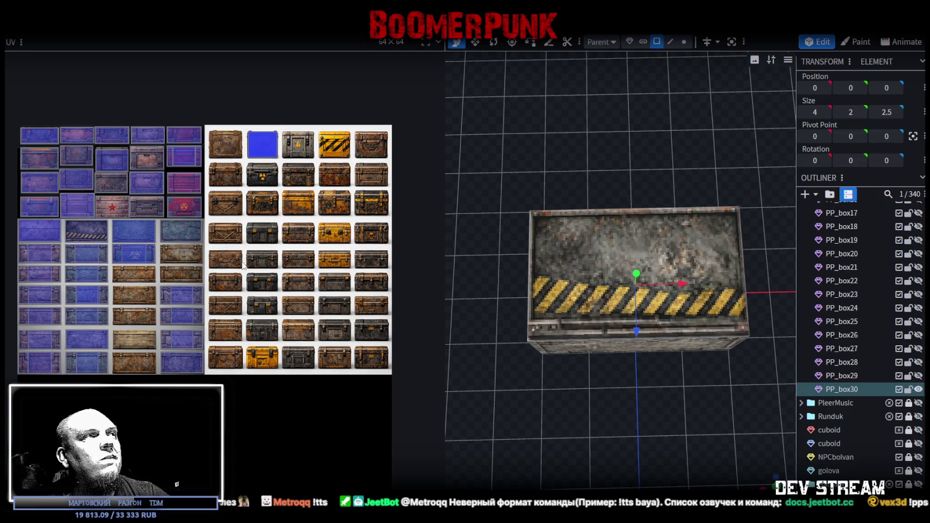
middle_drag(242, 266, 274, 259)
drag(621, 387, 644, 297)
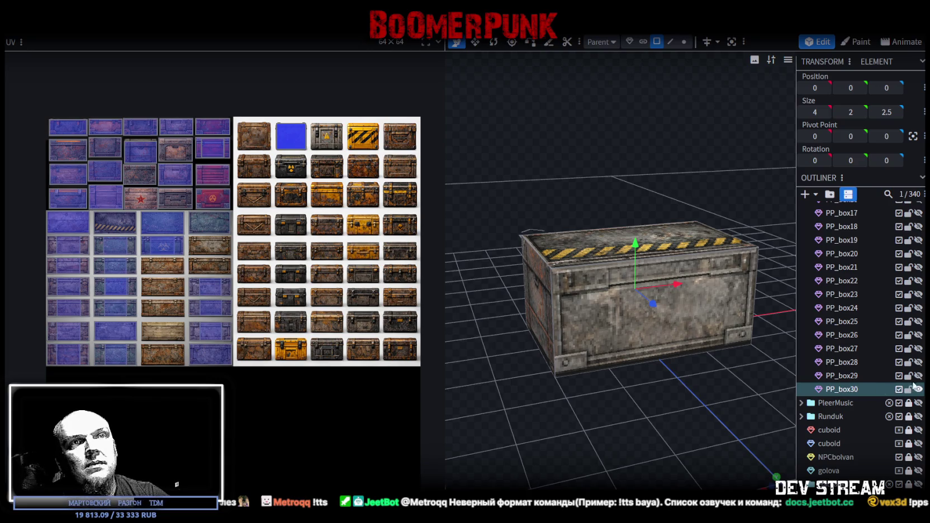
Step: Try mapping the front and top faces onto blue panels, then undo those attempts
key(ctrl+z)
drag(580, 301, 548, 378)
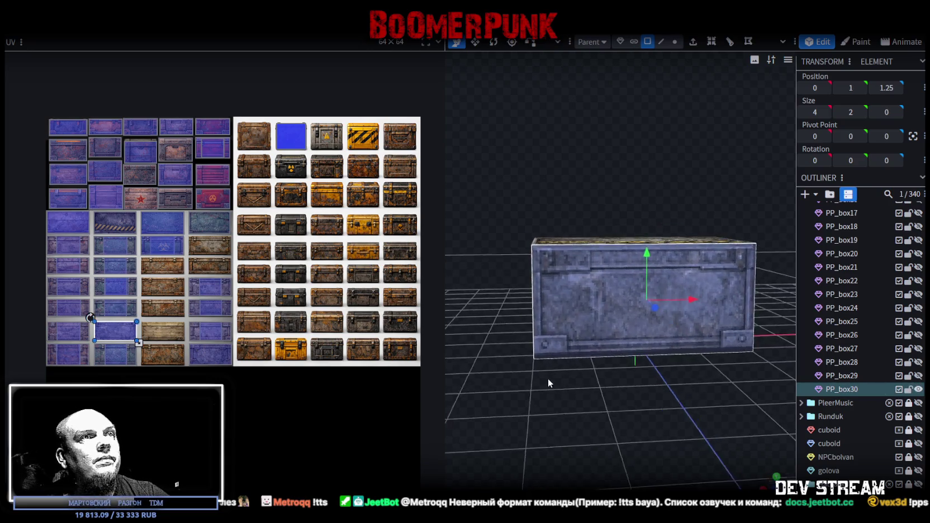
mouse_move(501, 291)
mouse_down()
mouse_move(683, 218)
mouse_move(692, 250)
mouse_up()
key(ctrl+z)
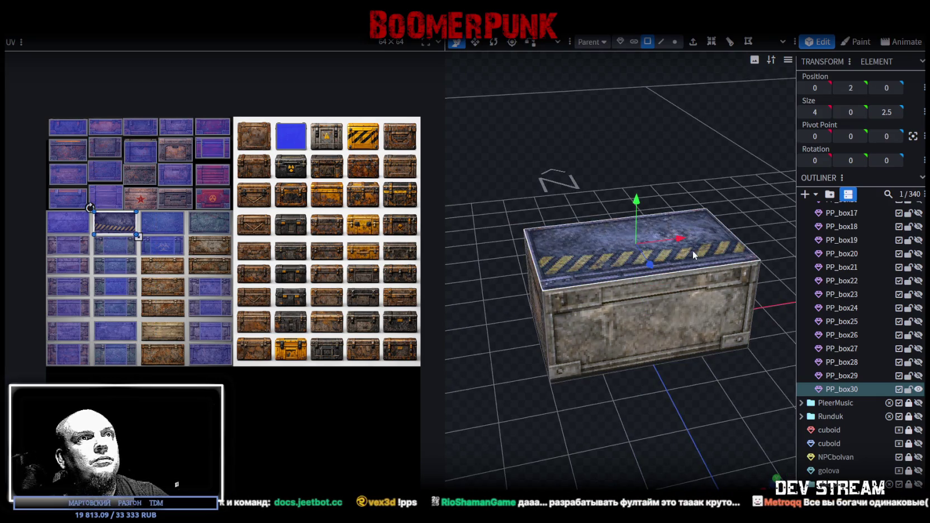
key(ctrl+z)
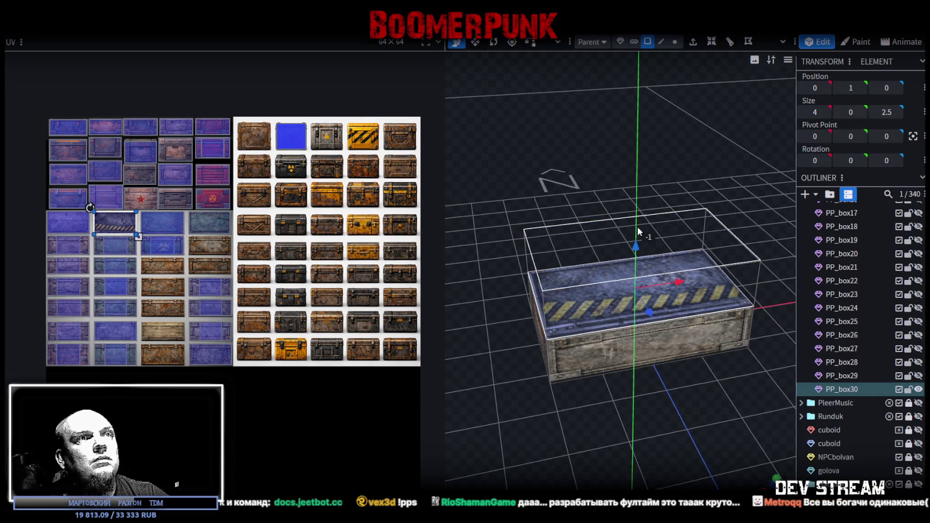
drag(637, 227, 570, 158)
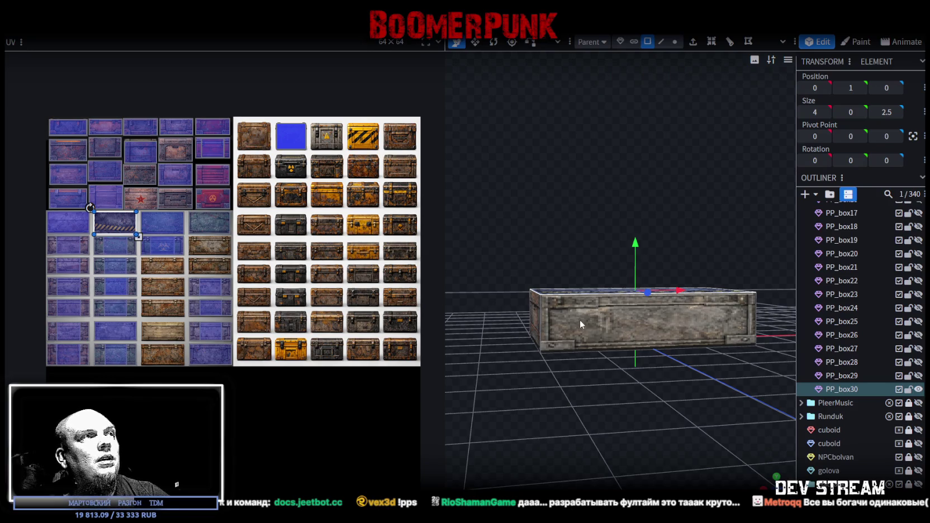
mouse_move(635, 241)
mouse_down()
mouse_move(636, 229)
mouse_move(584, 241)
mouse_move(609, 314)
mouse_up()
key(ctrl+z)
key(ctrl+z)
Step: Map the left face onto a blue panel and move the front face's UV across atlas panels
drag(500, 404, 568, 363)
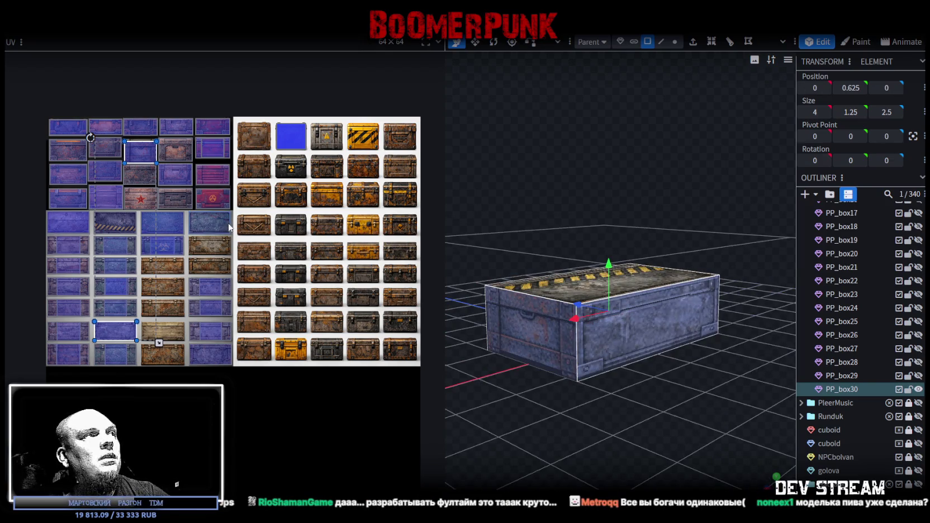
click(605, 332)
drag(593, 391, 574, 317)
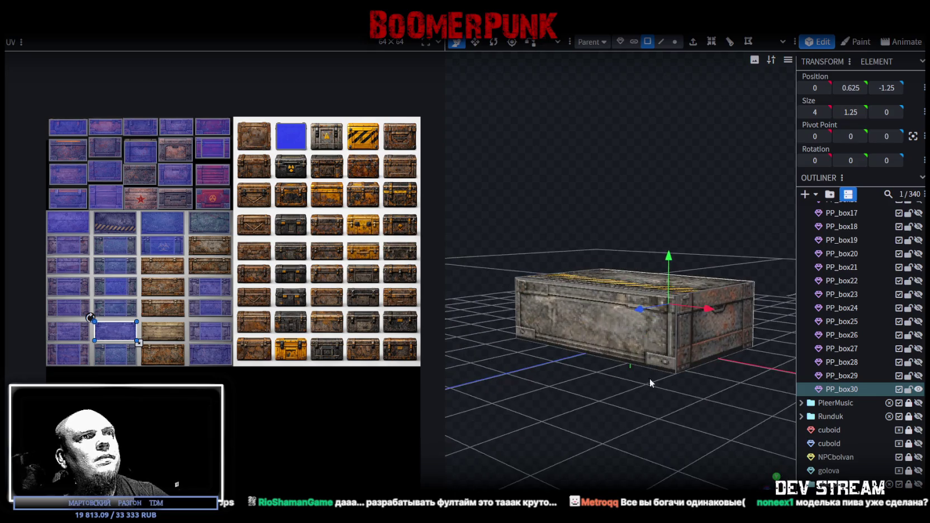
drag(112, 327, 167, 271)
scroll(147, 244, up, 2)
scroll(147, 244, up, 3)
middle_drag(183, 230, 238, 317)
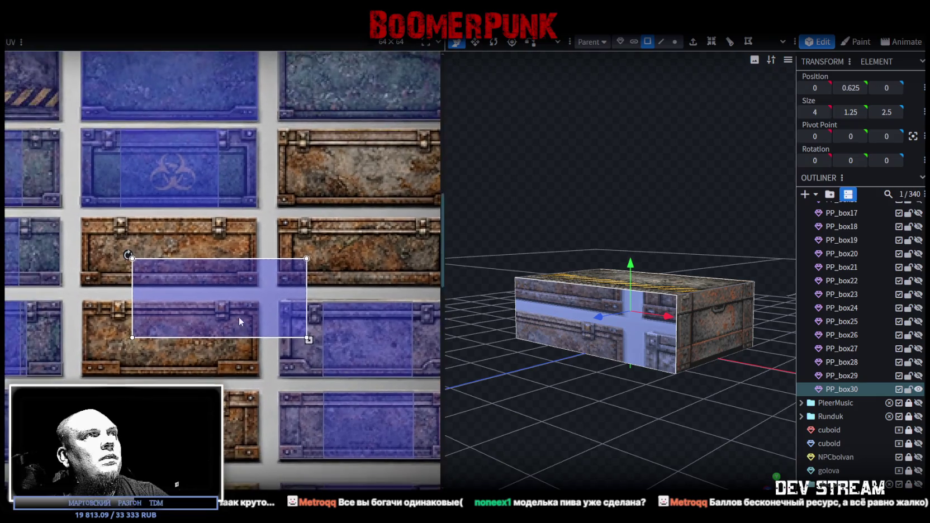
drag(219, 287, 366, 154)
middle_drag(431, 150, 372, 231)
Step: Nudge the right face's UV upward and shrink it to fit the blue panel
click(660, 271)
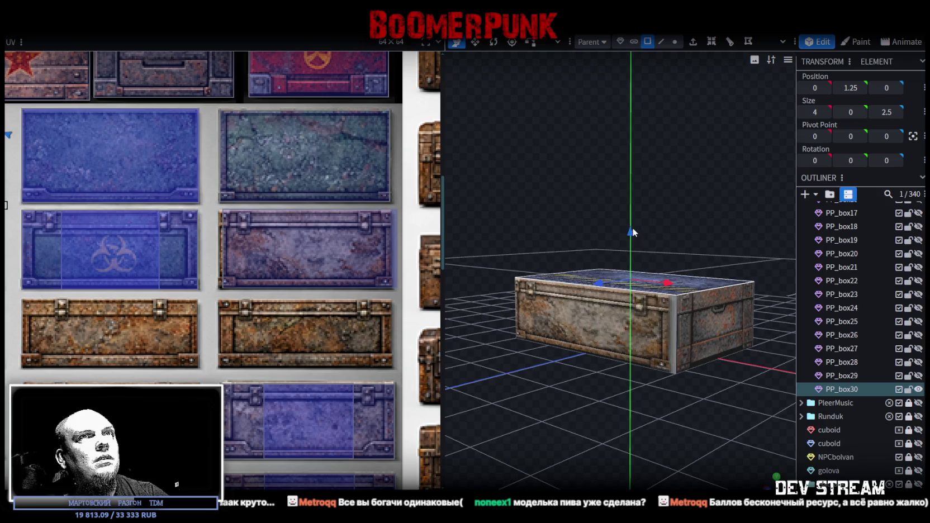
drag(657, 329, 640, 322)
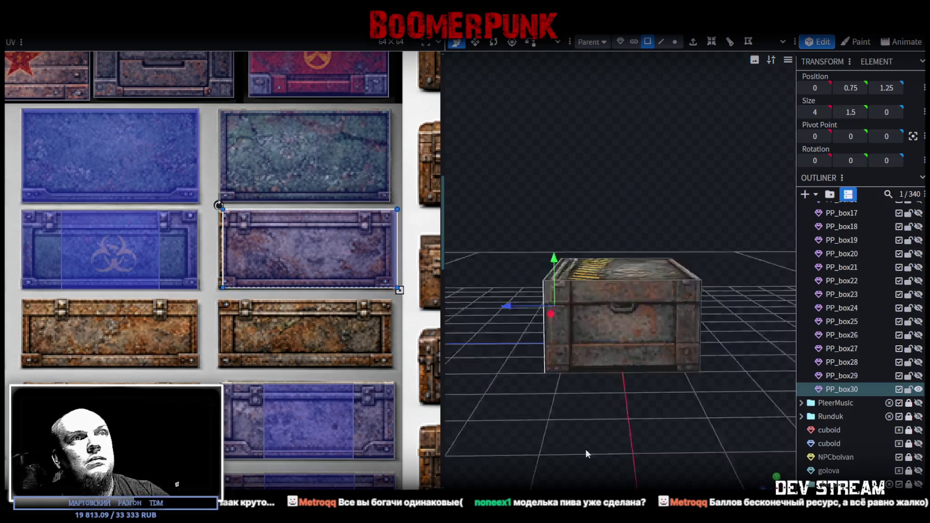
click(639, 316)
scroll(258, 257, up, 3)
scroll(189, 238, up, 2)
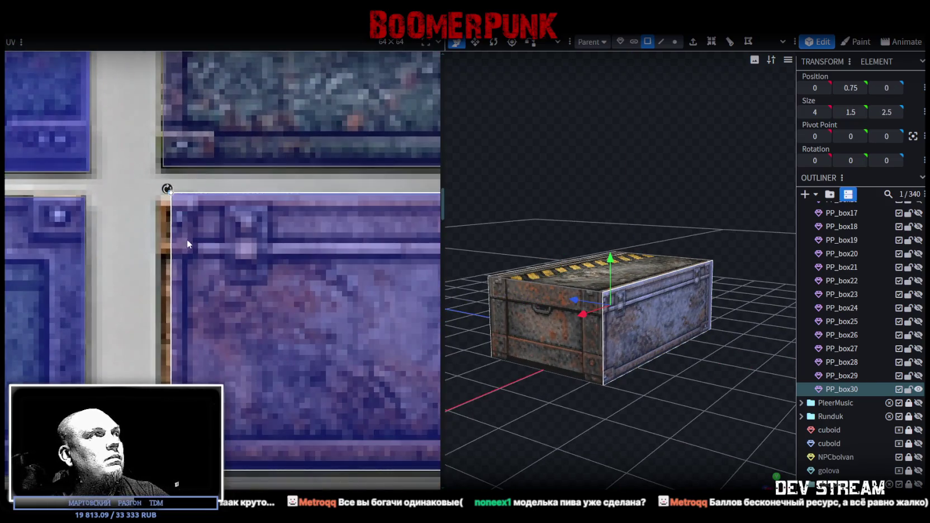
drag(179, 254, 179, 246)
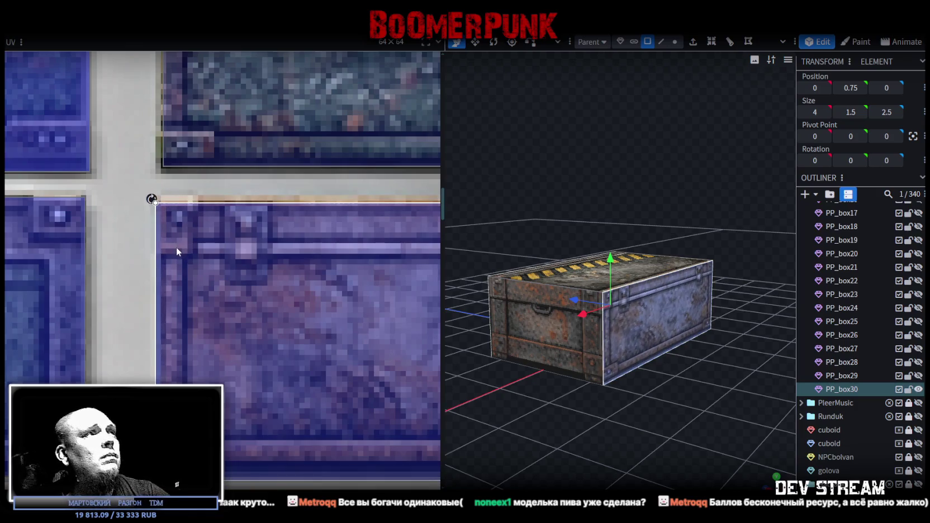
scroll(225, 265, down, 3)
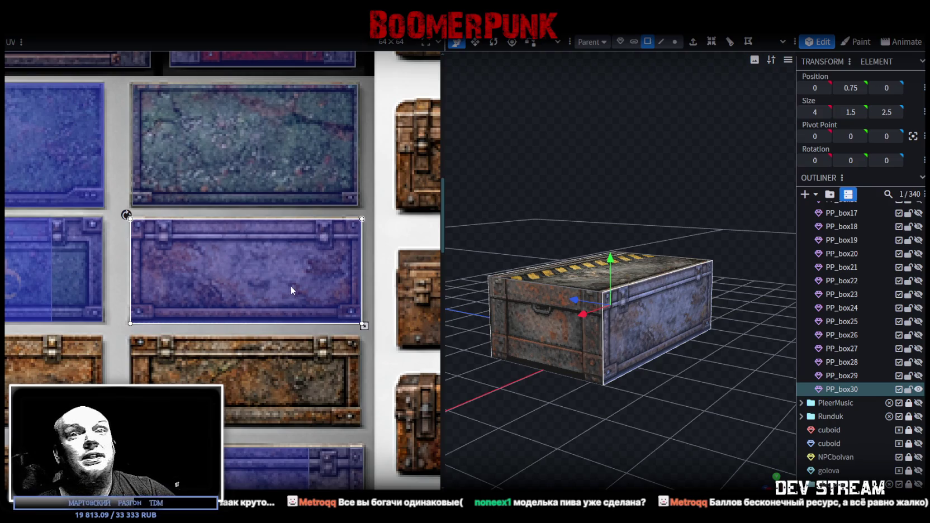
scroll(363, 289, up, 3)
scroll(353, 363, up, 3)
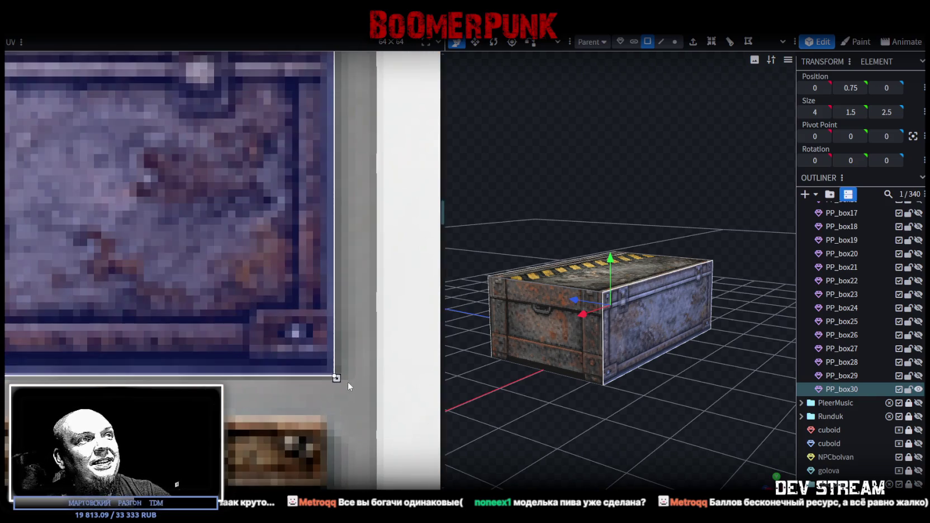
drag(336, 378, 327, 367)
scroll(328, 366, down, 3)
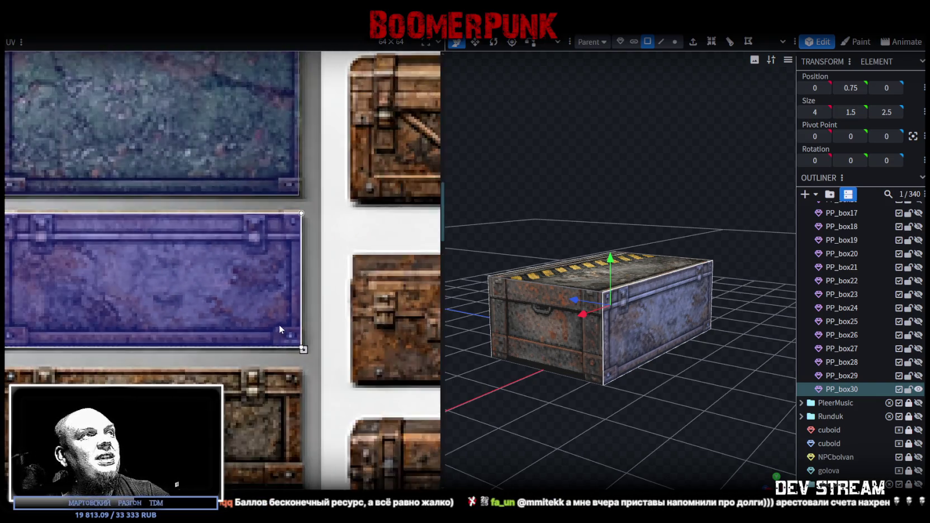
scroll(279, 324, down, 3)
mouse_move(634, 432)
mouse_down()
mouse_move(720, 451)
mouse_move(636, 439)
mouse_move(594, 420)
mouse_move(632, 332)
mouse_up()
scroll(161, 334, down, 2)
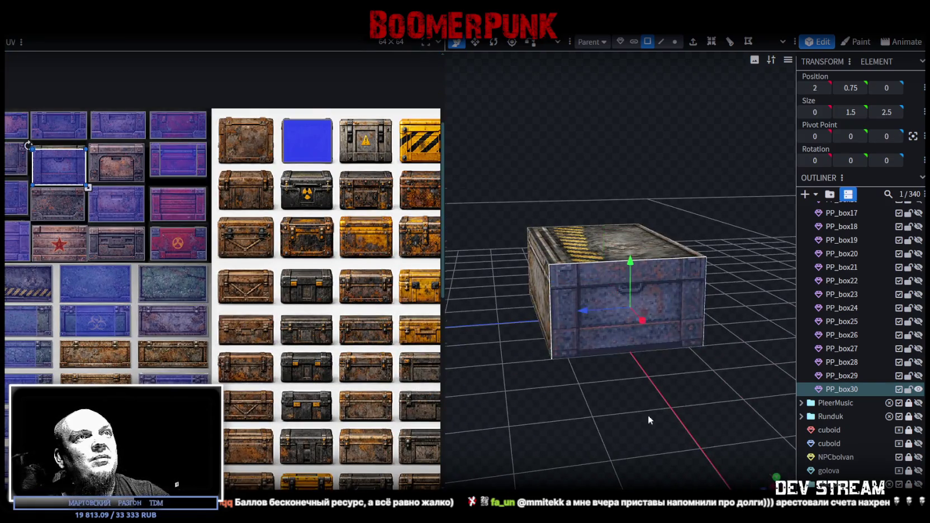
Step: Select the crate's end face and move its UV onto the blue panel
drag(648, 415, 617, 358)
click(665, 324)
scroll(43, 253, down, 2)
scroll(42, 252, down, 1)
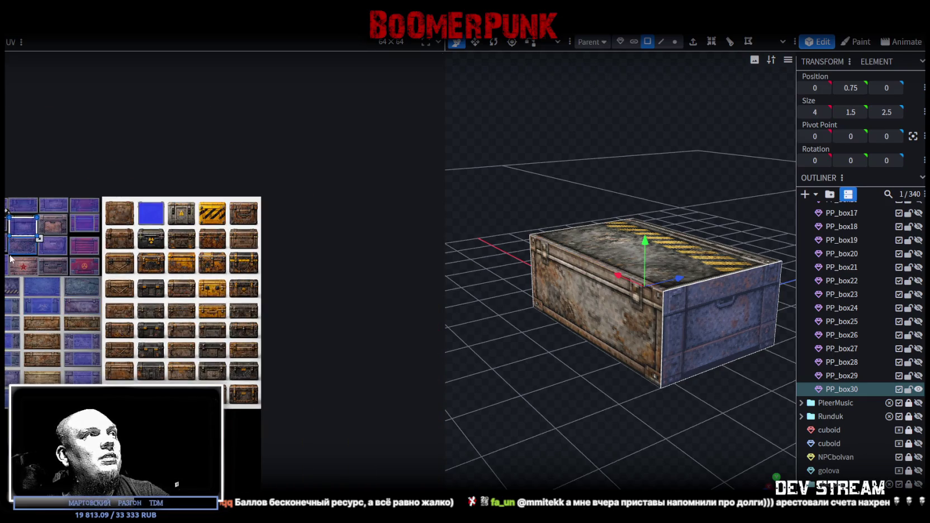
scroll(42, 253, up, 3)
mouse_move(31, 184)
mouse_down()
mouse_move(117, 370)
mouse_move(134, 321)
mouse_up()
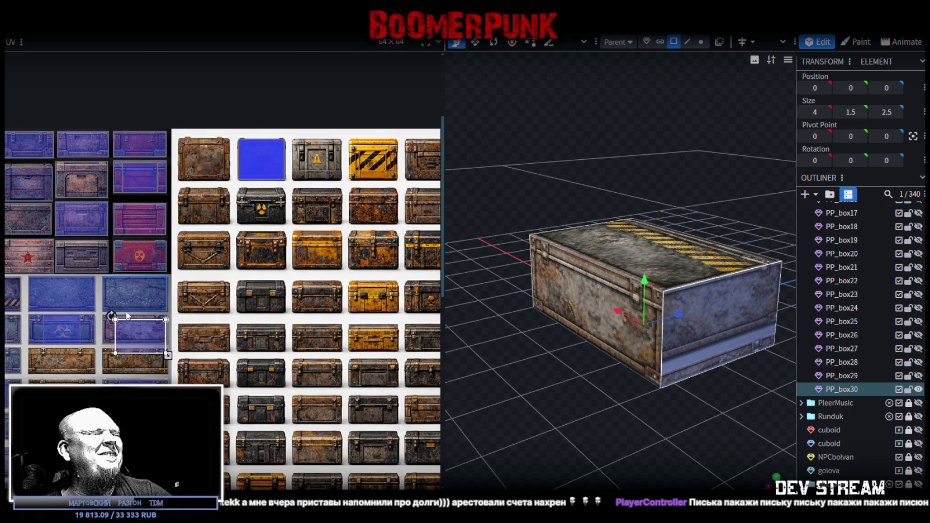
scroll(128, 313, up, 3)
scroll(129, 302, up, 3)
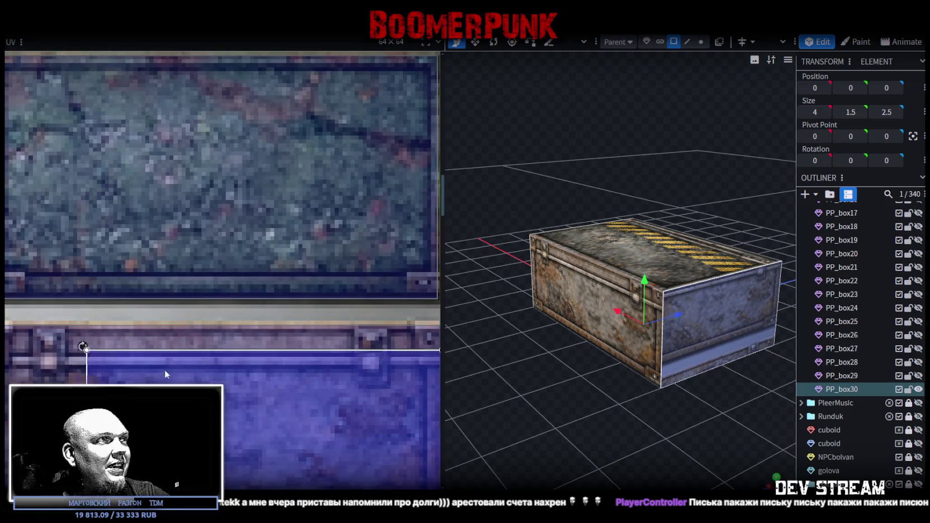
drag(164, 369, 161, 353)
Step: Tighten and nudge the end face UV corners so it fits the blue panel exactly
scroll(104, 327, up, 2)
scroll(138, 351, up, 2)
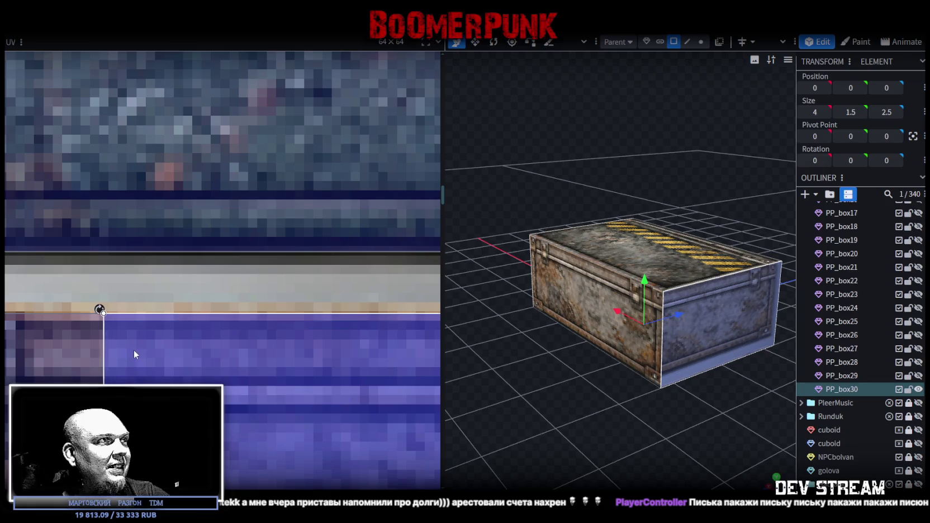
scroll(133, 349, down, 2)
scroll(157, 353, down, 2)
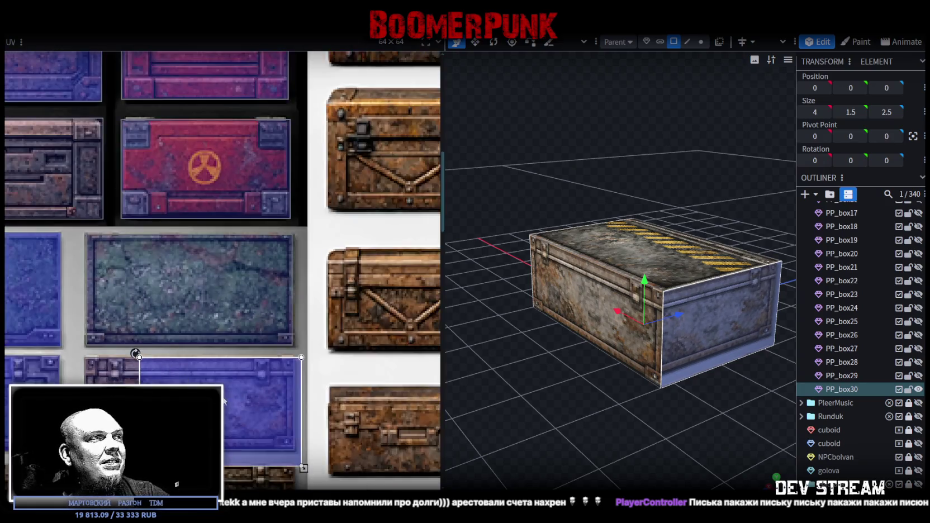
middle_drag(224, 400, 231, 333)
mouse_move(290, 391)
mouse_down()
mouse_move(217, 375)
mouse_move(240, 377)
mouse_up()
scroll(164, 333, up, 2)
drag(155, 333, 149, 332)
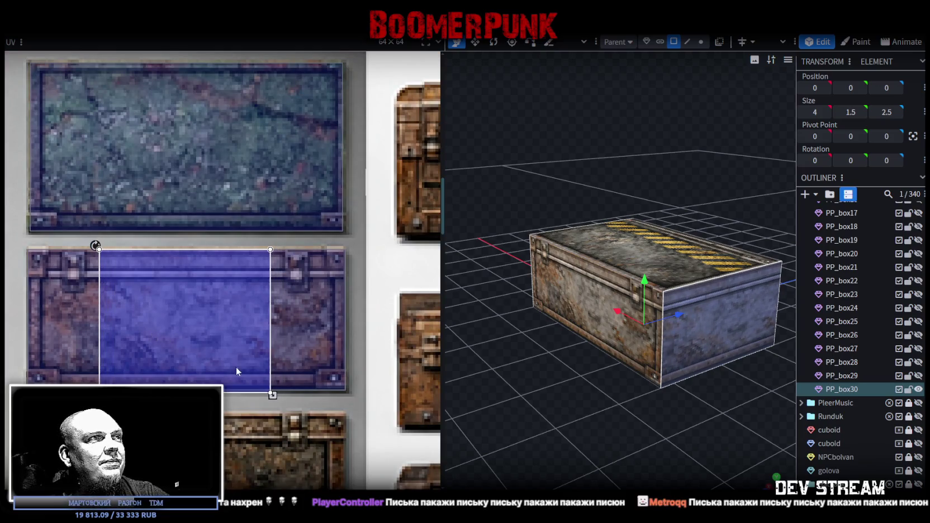
scroll(275, 394, up, 2)
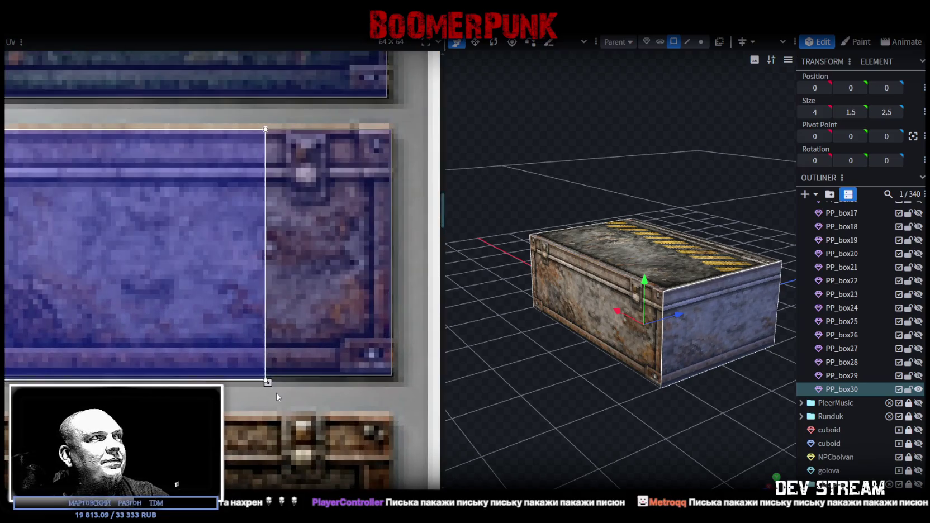
drag(267, 382, 266, 378)
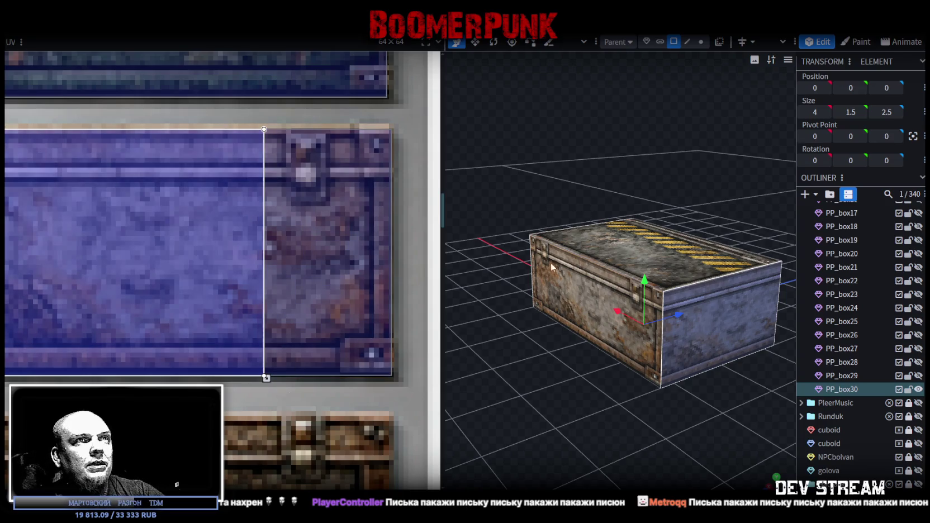
click(653, 238)
Step: Hide all PropsPack5 crates in the Outliner
drag(517, 447, 753, 383)
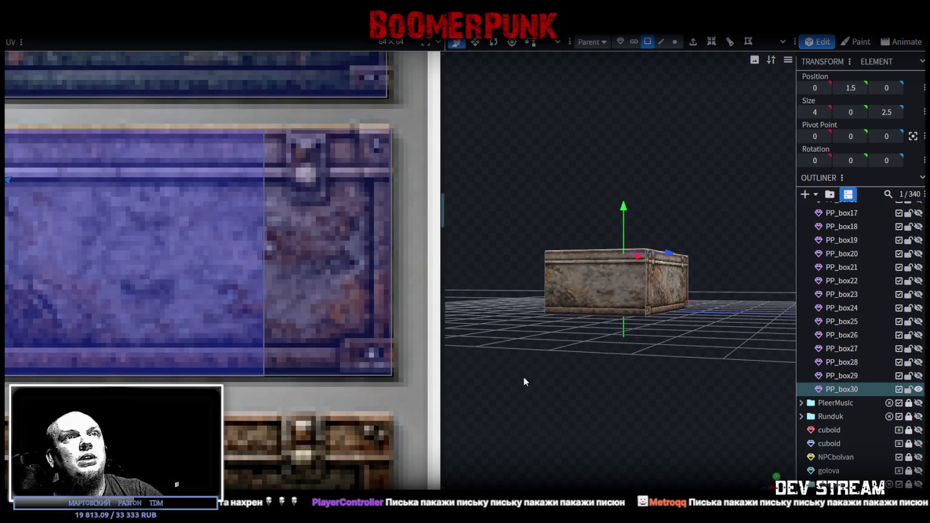
scroll(882, 348, up, 3)
scroll(869, 339, up, 3)
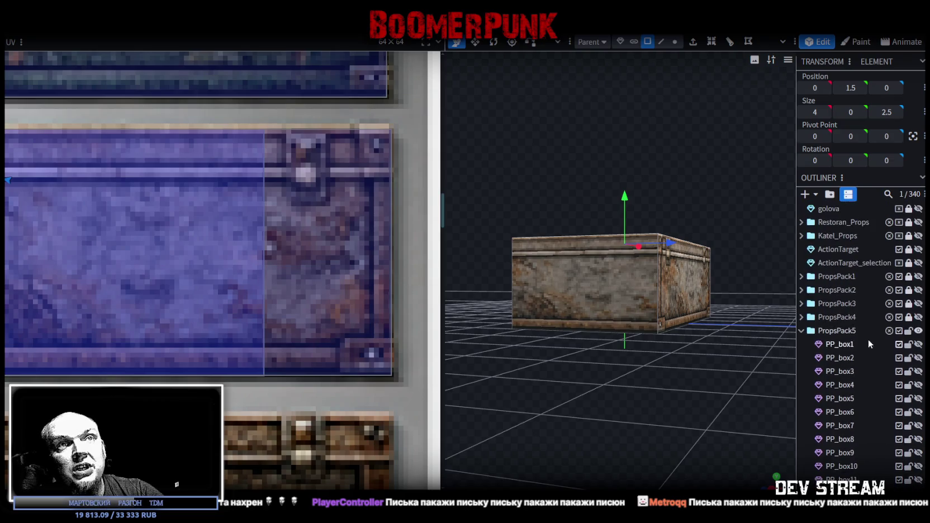
click(802, 330)
click(802, 304)
scroll(850, 404, down, 2)
scroll(850, 404, up, 2)
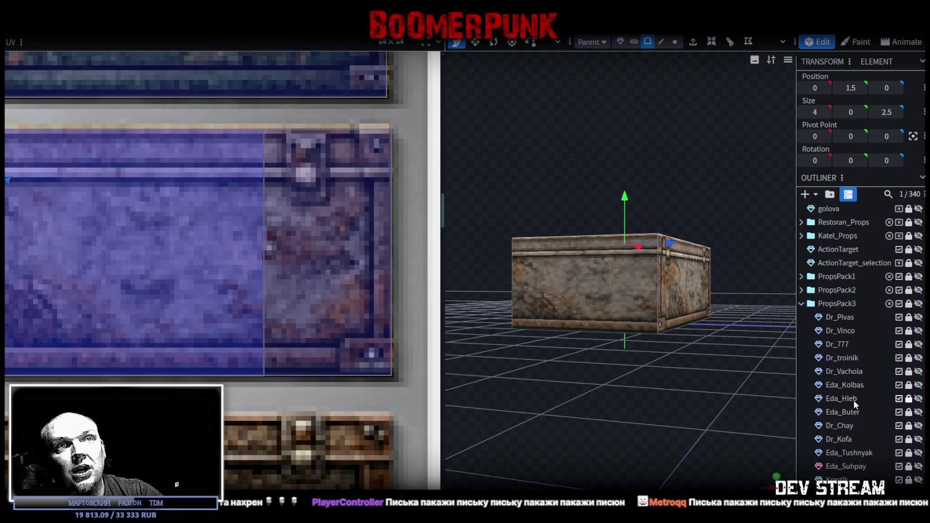
click(802, 303)
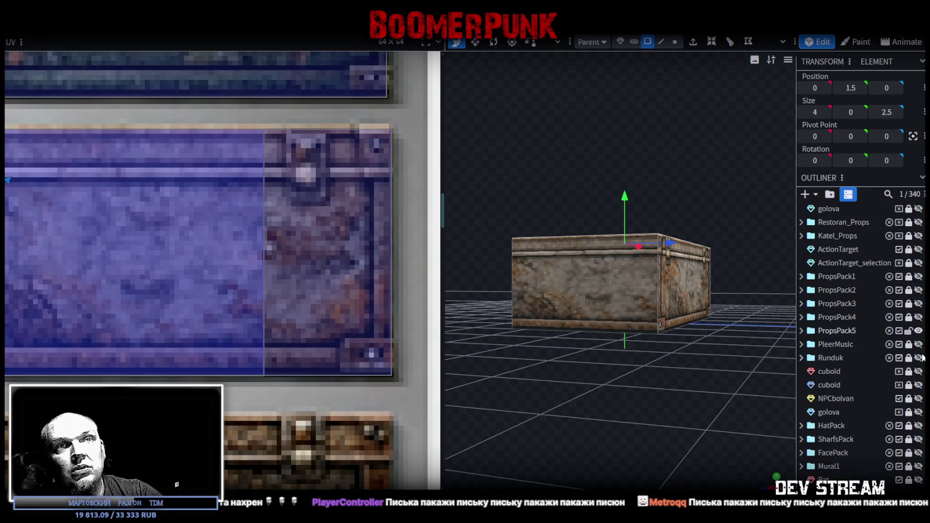
click(918, 330)
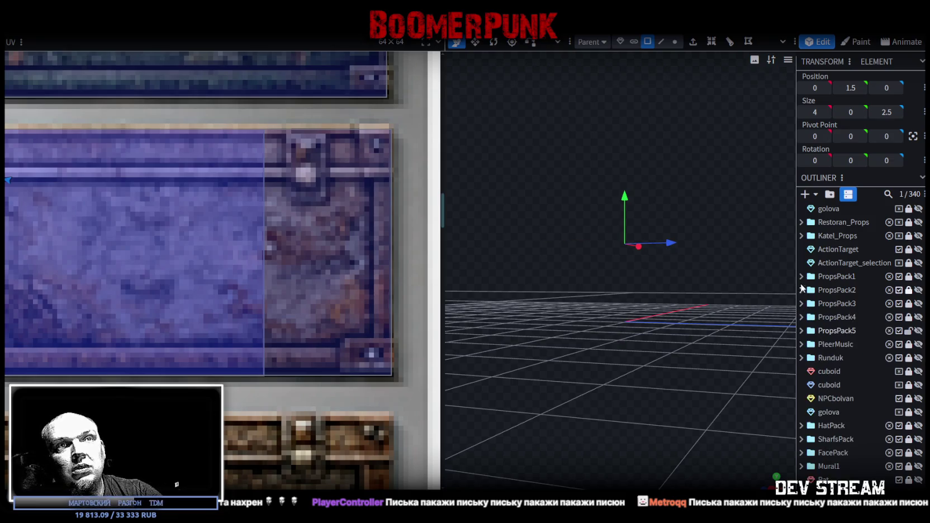
Step: Expand PropsPack3 and preview the Eda_Buter sandwich, then the Eda_Hleb bread loaf, hiding each after
click(802, 304)
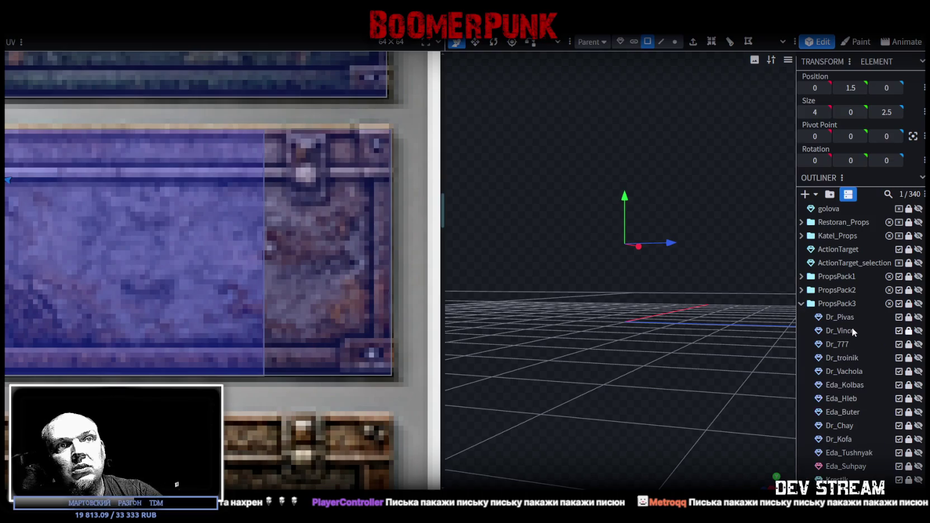
scroll(861, 346, down, 3)
scroll(872, 366, down, 2)
scroll(872, 366, up, 2)
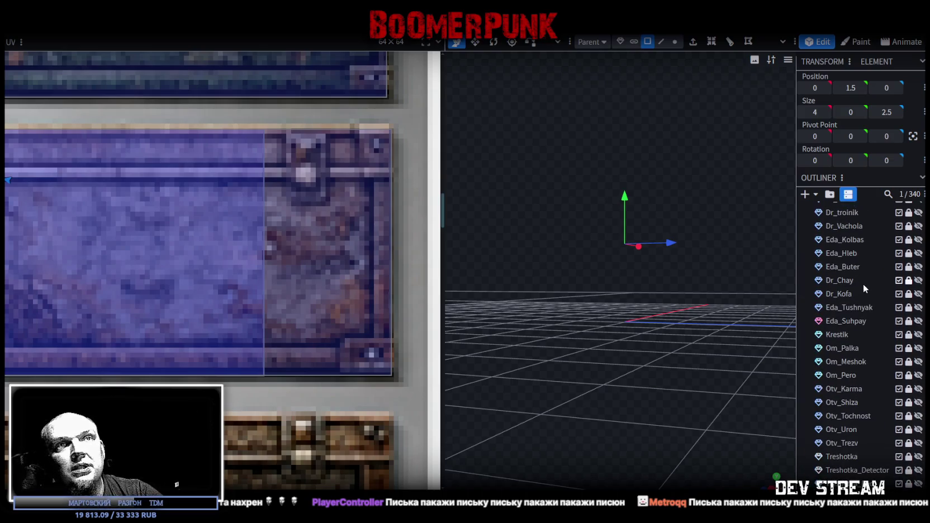
click(918, 267)
scroll(693, 326, up, 1)
scroll(680, 313, up, 2)
scroll(657, 351, up, 2)
scroll(593, 361, up, 3)
mouse_move(593, 361)
mouse_down()
mouse_move(748, 307)
mouse_move(602, 426)
mouse_move(530, 394)
mouse_move(768, 407)
mouse_move(508, 404)
mouse_move(741, 394)
mouse_move(633, 419)
mouse_move(668, 389)
mouse_move(609, 423)
mouse_move(632, 414)
mouse_up()
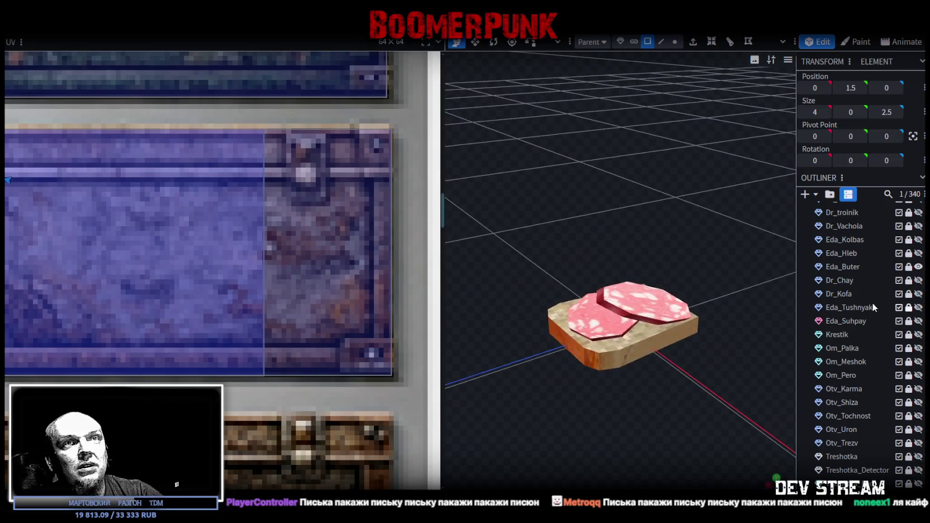
click(918, 267)
click(918, 254)
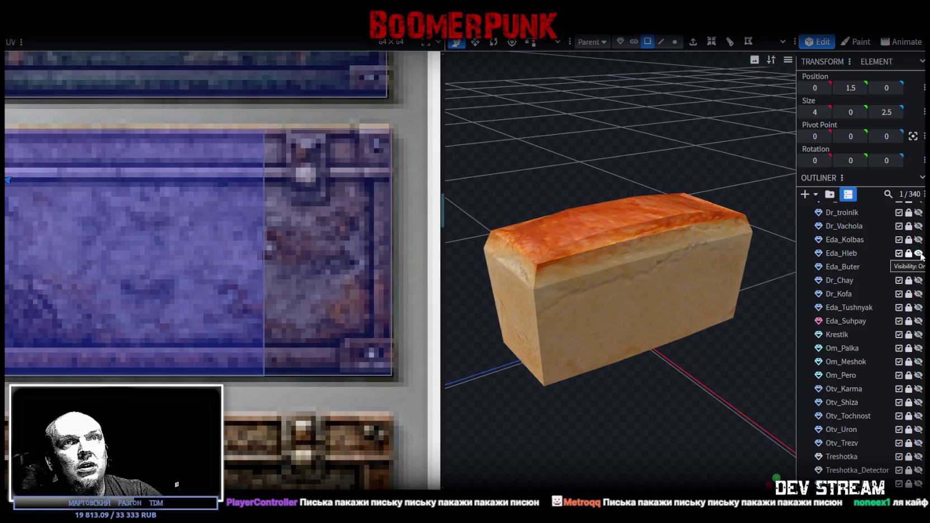
mouse_move(743, 416)
mouse_down()
mouse_move(710, 416)
mouse_move(782, 417)
mouse_move(748, 421)
mouse_up()
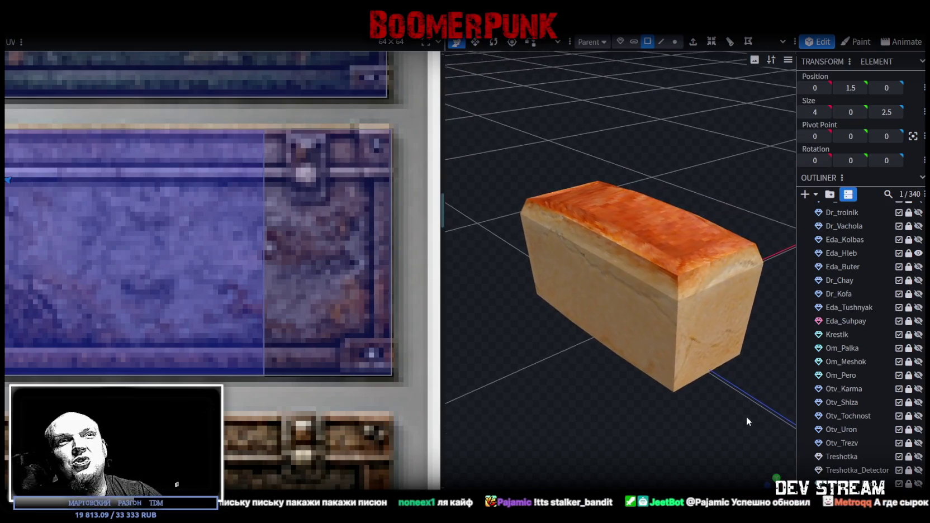
click(918, 254)
Step: Preview the Eda_Kolbas sausage and the Eda_Buter sandwich again, leaving both hidden
click(918, 239)
mouse_move(660, 386)
mouse_down()
mouse_move(562, 380)
mouse_move(693, 374)
mouse_up()
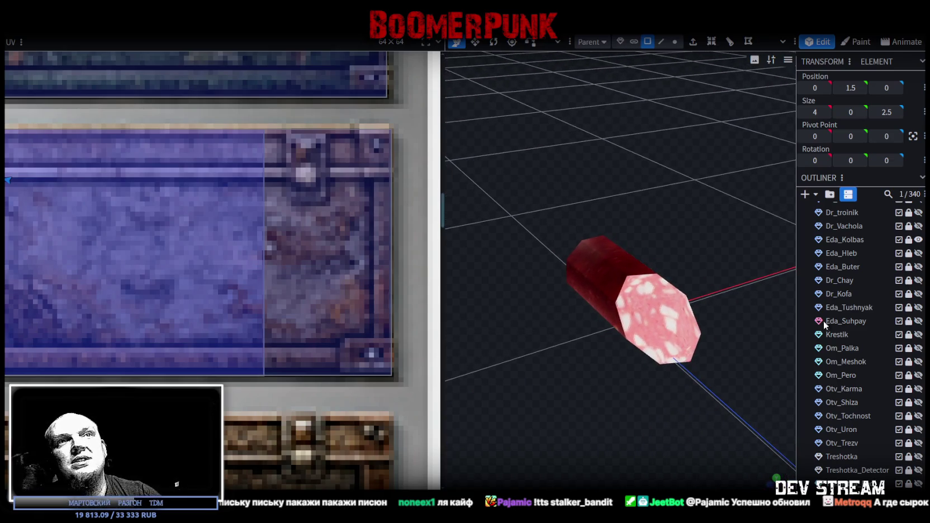
click(919, 240)
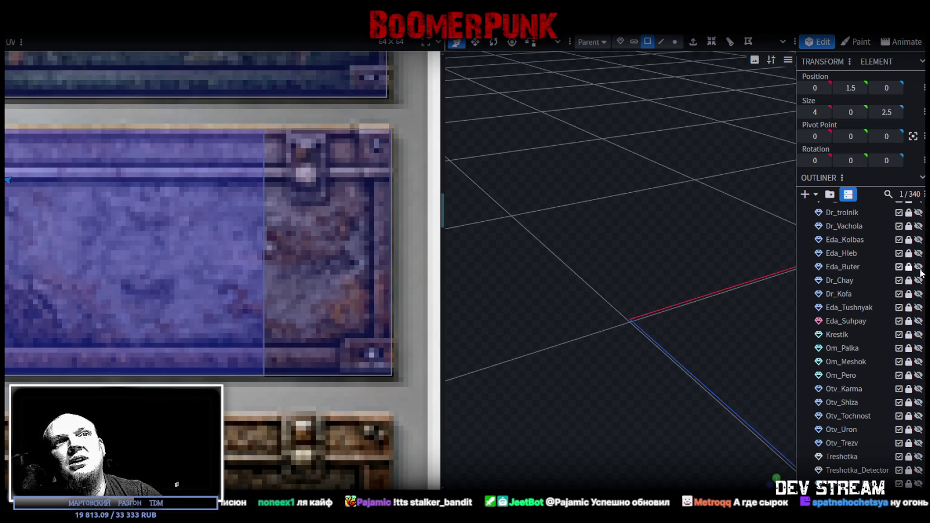
click(919, 267)
mouse_move(619, 395)
mouse_down()
mouse_move(694, 409)
mouse_move(865, 402)
mouse_up()
mouse_move(617, 407)
mouse_down()
mouse_move(671, 405)
mouse_move(733, 371)
mouse_up()
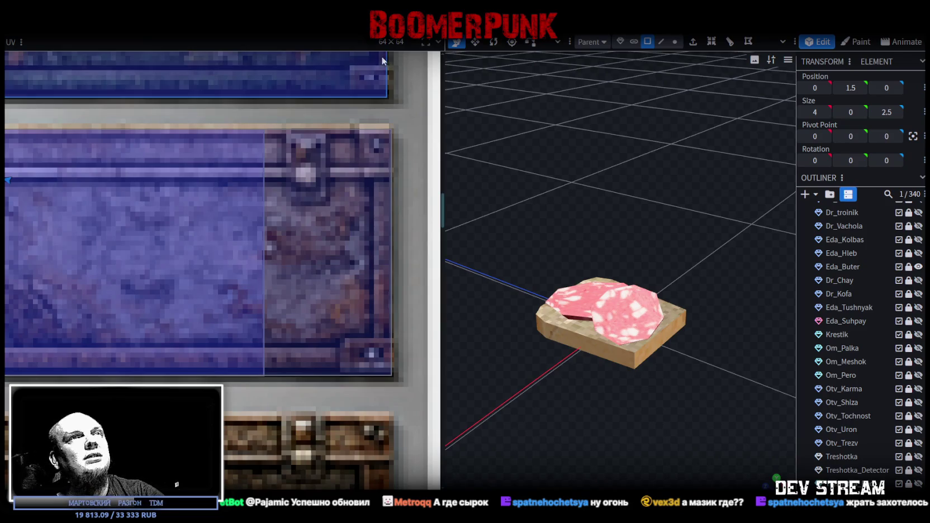
click(919, 268)
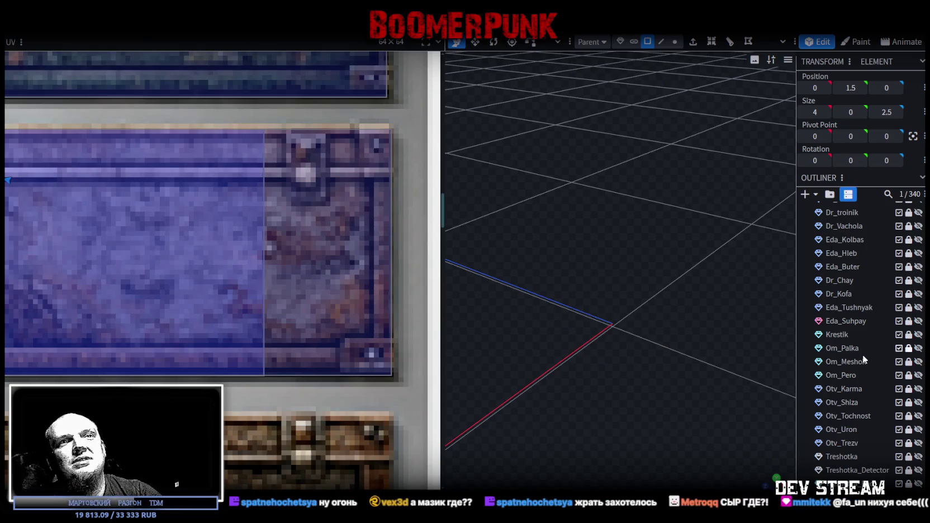
Step: Show the PropsPack5 crates again and redo the crate top-face edit
scroll(864, 355, down, 5)
scroll(869, 355, up, 1)
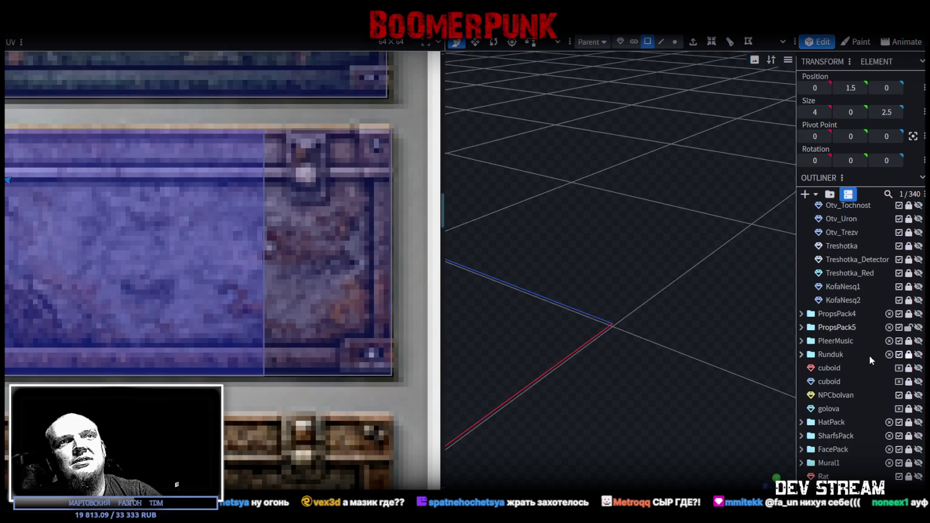
click(802, 328)
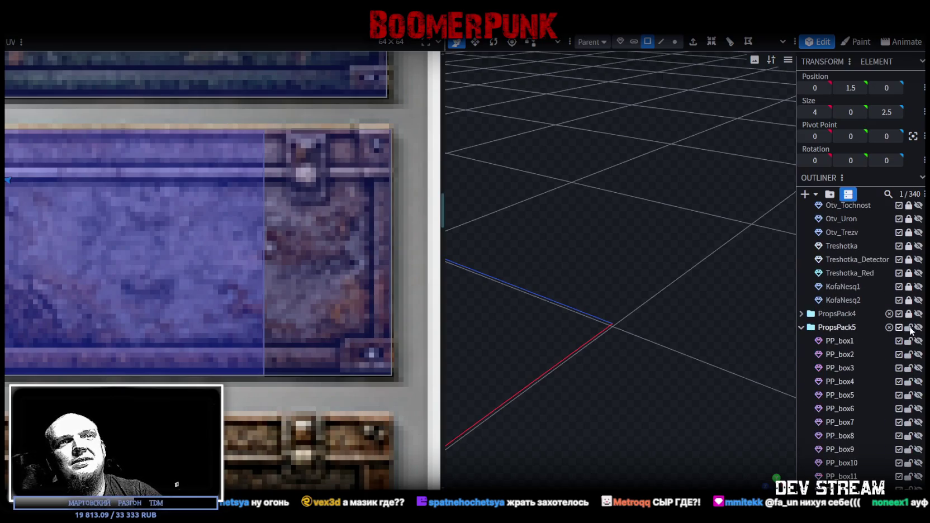
click(919, 327)
click(919, 327)
scroll(901, 369, down, 3)
scroll(900, 369, down, 4)
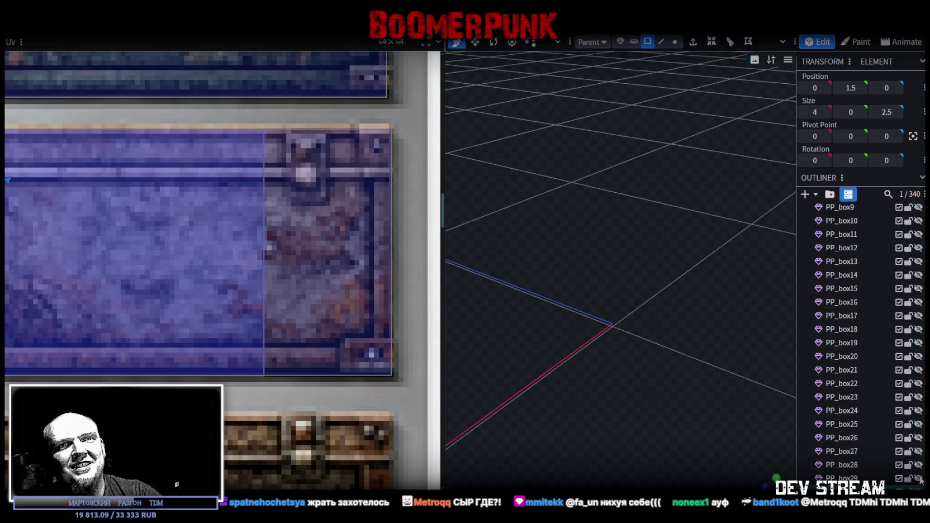
scroll(668, 384, down, 3)
scroll(665, 376, down, 2)
scroll(664, 375, down, 3)
scroll(665, 377, down, 2)
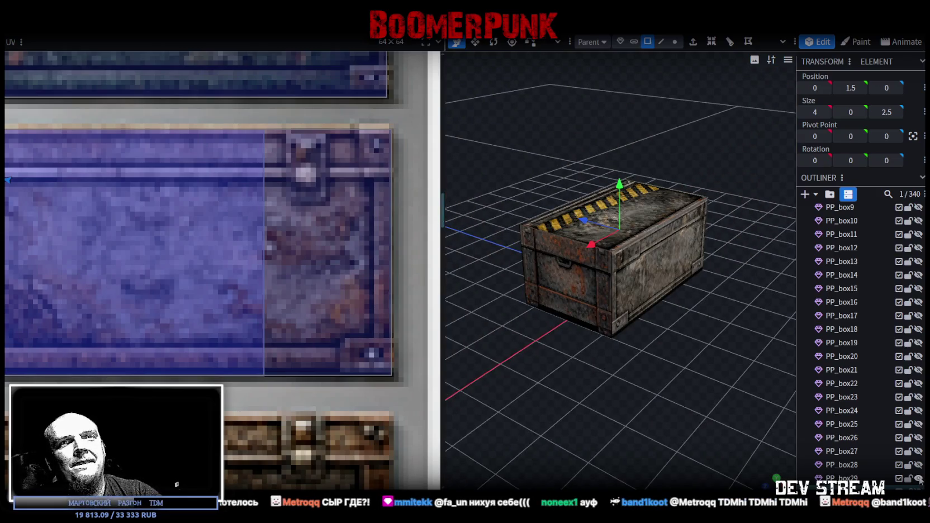
key(ctrl+z)
key(ctrl+z)
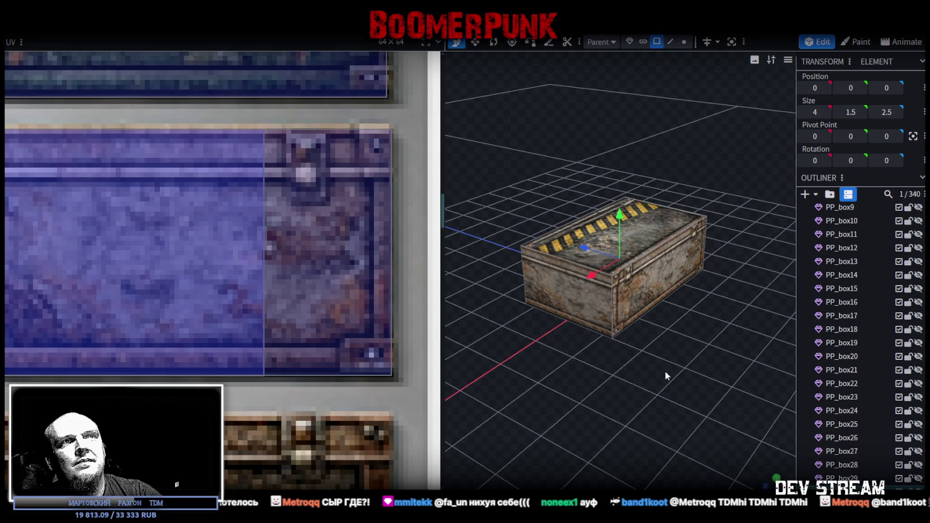
key(ctrl+y)
Step: Move the top face's UV onto the wooden plank tile, aligned with its corner
scroll(215, 261, down, 3)
scroll(207, 256, down, 3)
scroll(191, 253, down, 3)
scroll(149, 223, up, 2)
middle_drag(149, 222, 252, 265)
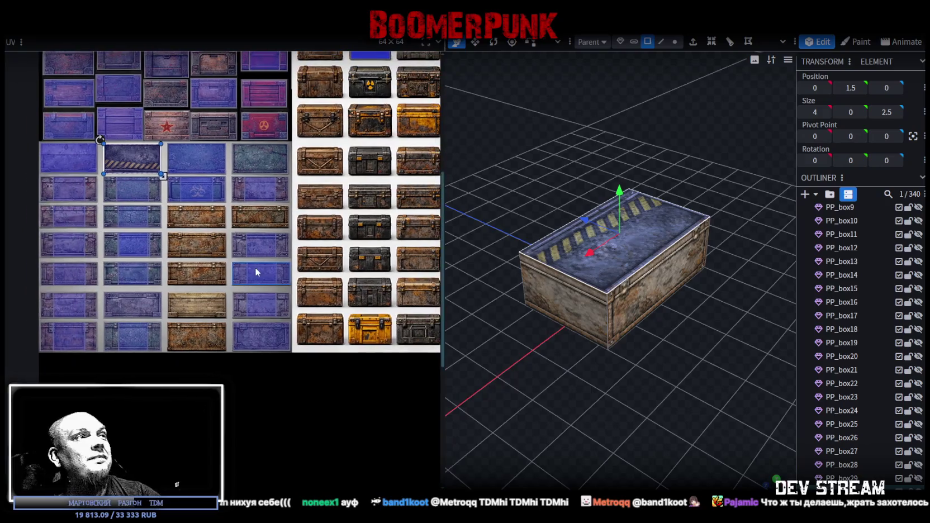
drag(124, 154, 192, 328)
scroll(192, 328, up, 1)
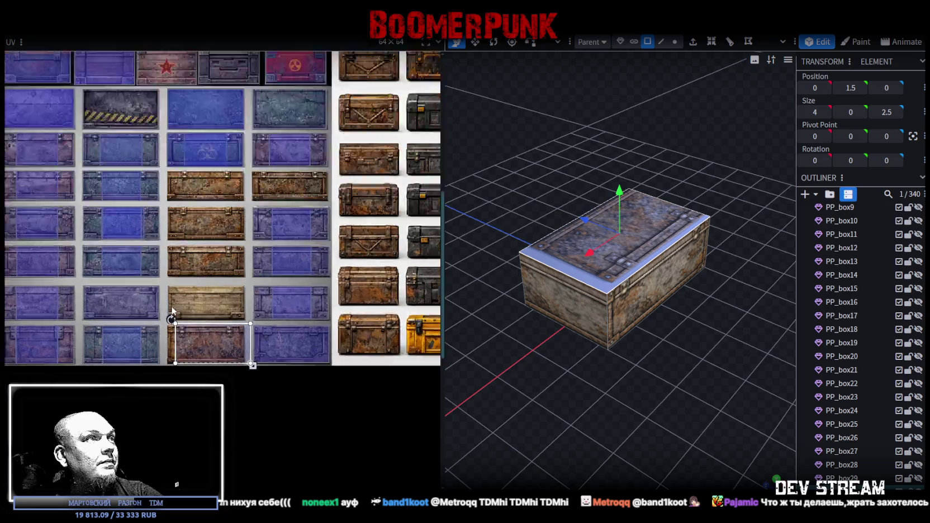
scroll(192, 328, up, 2)
scroll(212, 291, up, 1)
scroll(228, 253, up, 1)
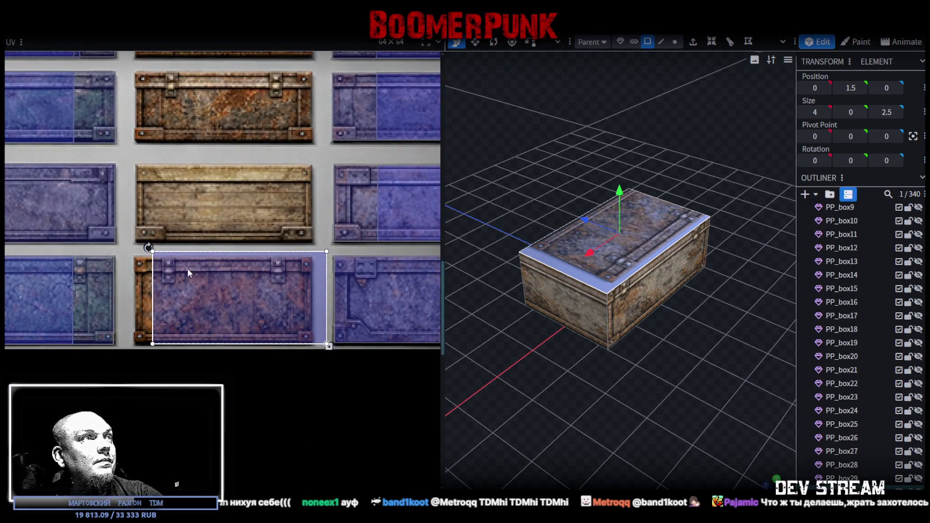
drag(187, 270, 176, 193)
scroll(176, 194, up, 2)
scroll(217, 235, up, 2)
drag(216, 235, 202, 207)
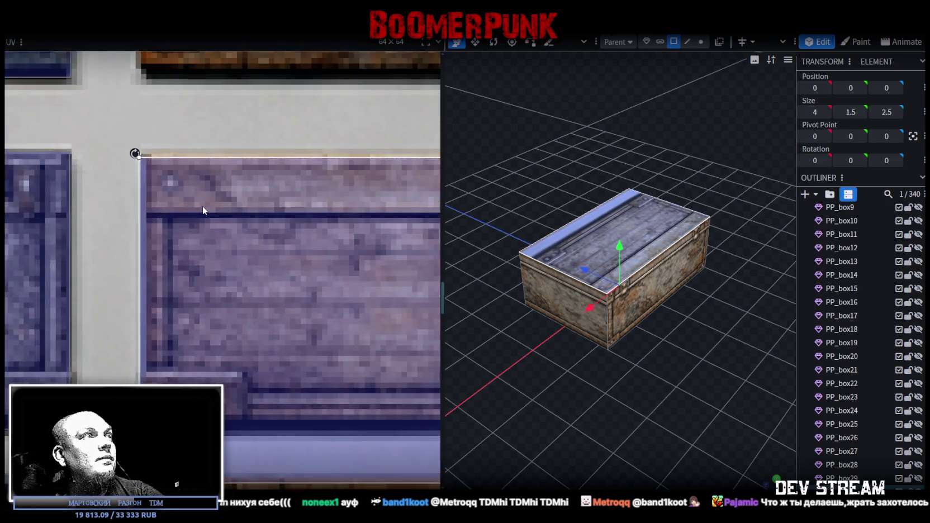
Step: Trim the top face UV so no blue strip shows
scroll(204, 206, down, 2)
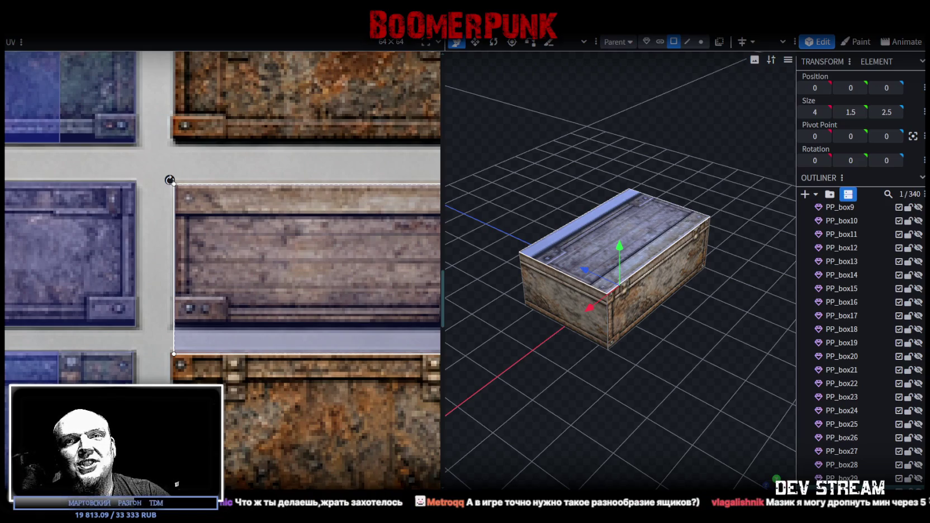
scroll(345, 352, up, 1)
scroll(358, 335, up, 1)
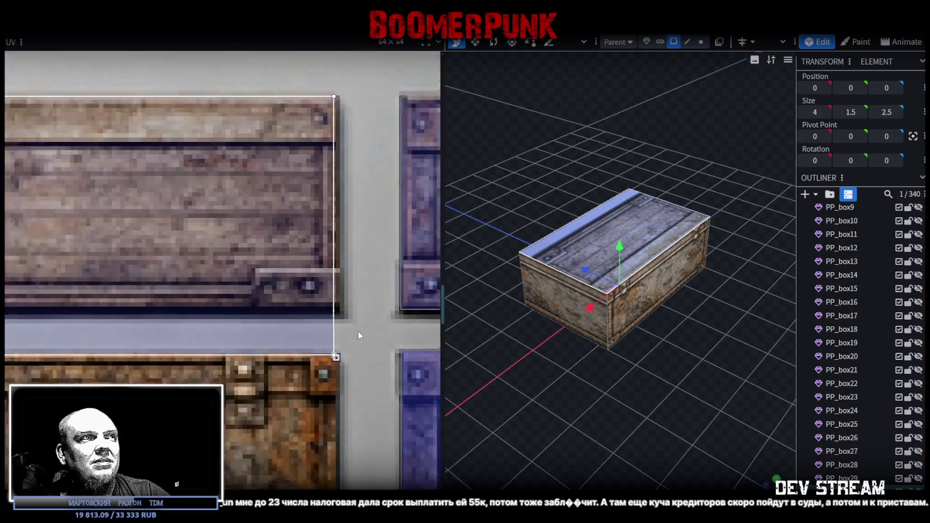
scroll(318, 351, up, 1)
scroll(337, 356, up, 1)
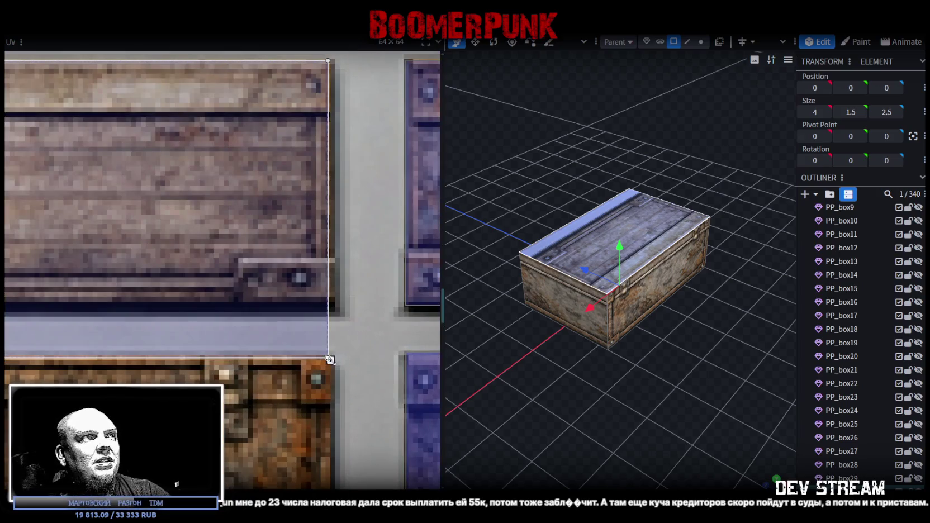
drag(329, 360, 333, 302)
scroll(861, 347, down, 3)
scroll(861, 346, down, 2)
Step: Reselect PP_box30 and duplicate it as the new PP_box31 element
click(761, 444)
mouse_move(760, 444)
mouse_down()
mouse_move(654, 427)
mouse_move(707, 409)
mouse_up()
click(646, 312)
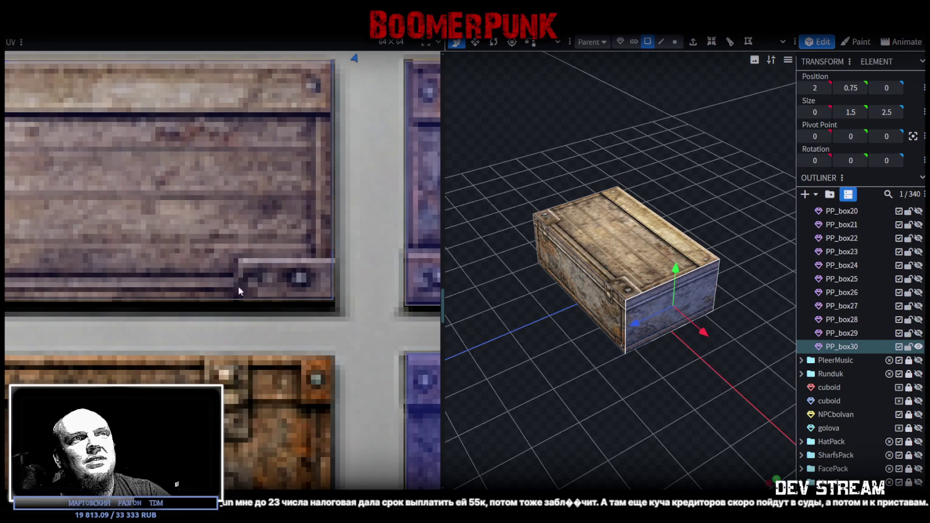
scroll(275, 290, down, 3)
scroll(202, 294, down, 3)
mouse_move(527, 372)
mouse_down()
mouse_move(516, 338)
mouse_move(595, 338)
mouse_up()
key(ctrl+d)
Step: Lock PP_box30 and undo back to the blue metal panel mapping on PP_box31
click(908, 347)
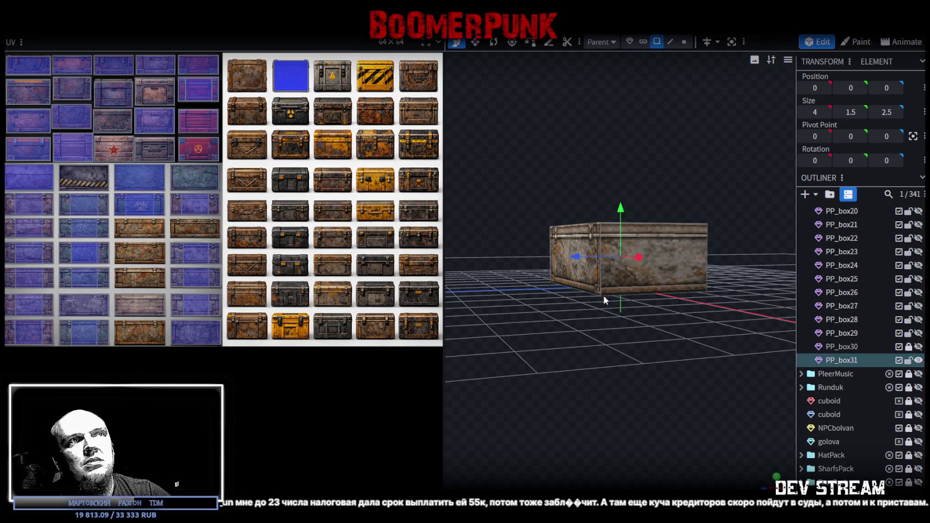
drag(604, 298, 569, 355)
key(ctrl+z)
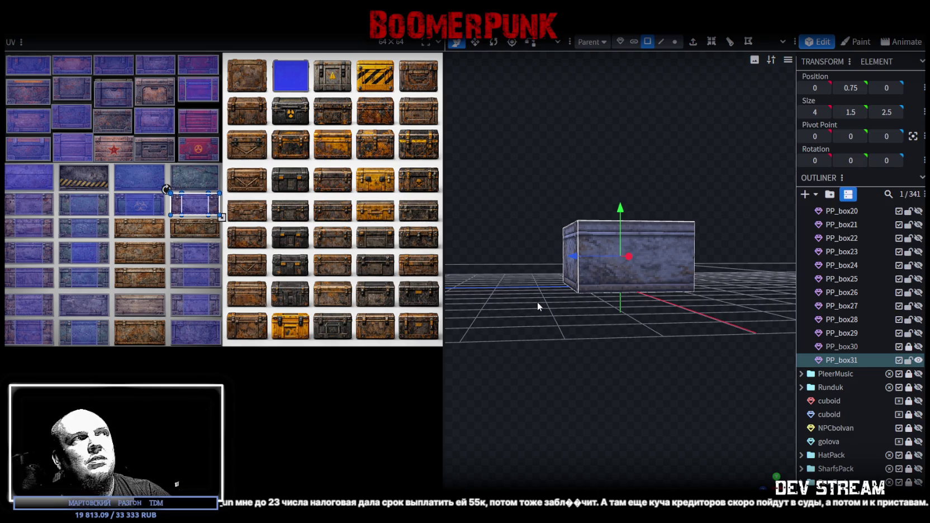
scroll(143, 219, up, 3)
scroll(144, 219, up, 2)
drag(535, 259, 522, 364)
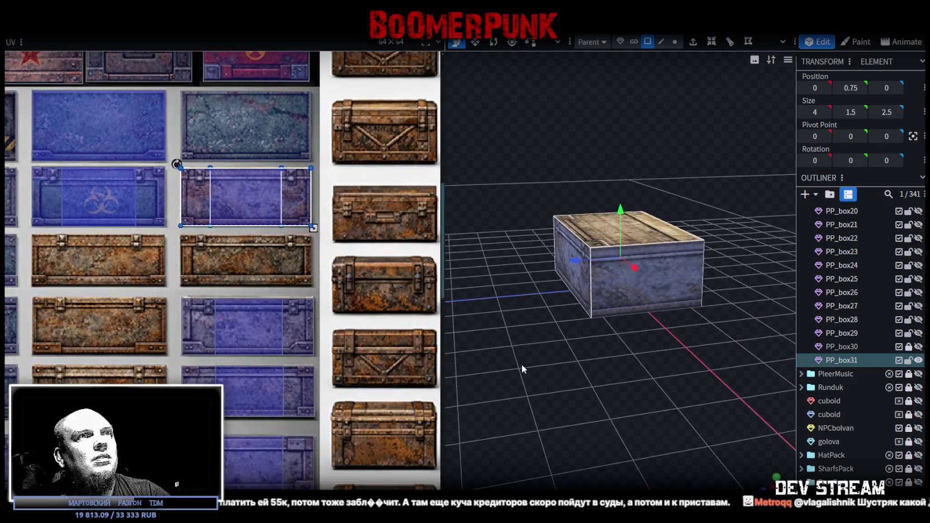
Step: Move the UV rectangle onto a blue rust tile and shrink its height to fit
drag(180, 167, 190, 288)
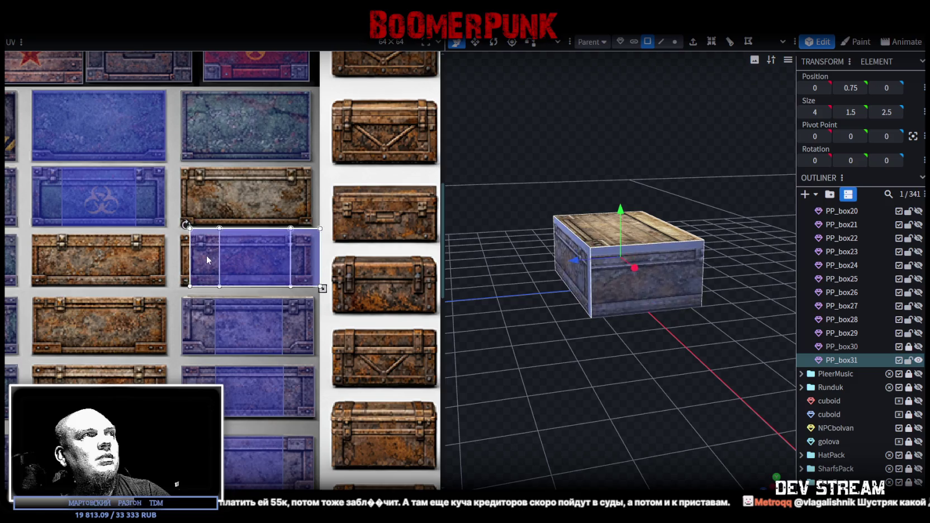
scroll(203, 278, up, 2)
scroll(203, 278, up, 2)
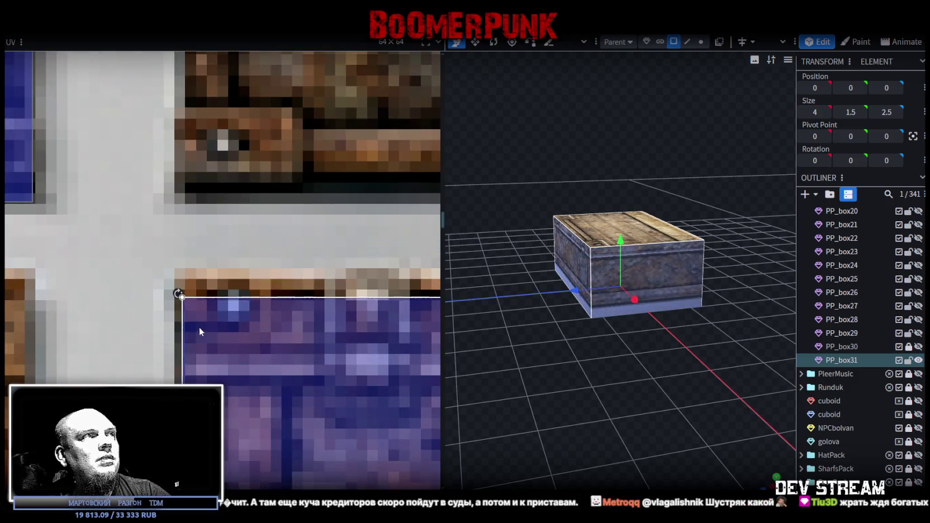
drag(185, 292, 196, 310)
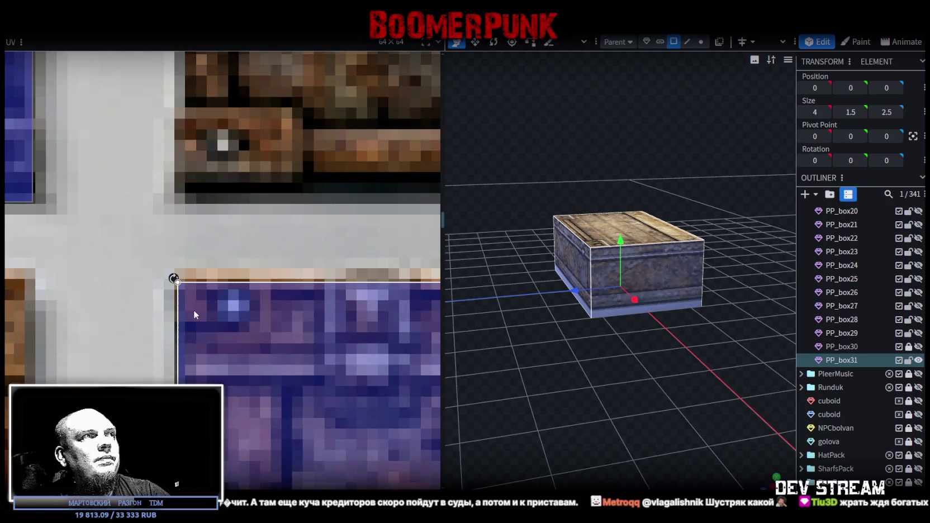
scroll(193, 310, down, 4)
scroll(297, 336, down, 2)
scroll(352, 428, up, 3)
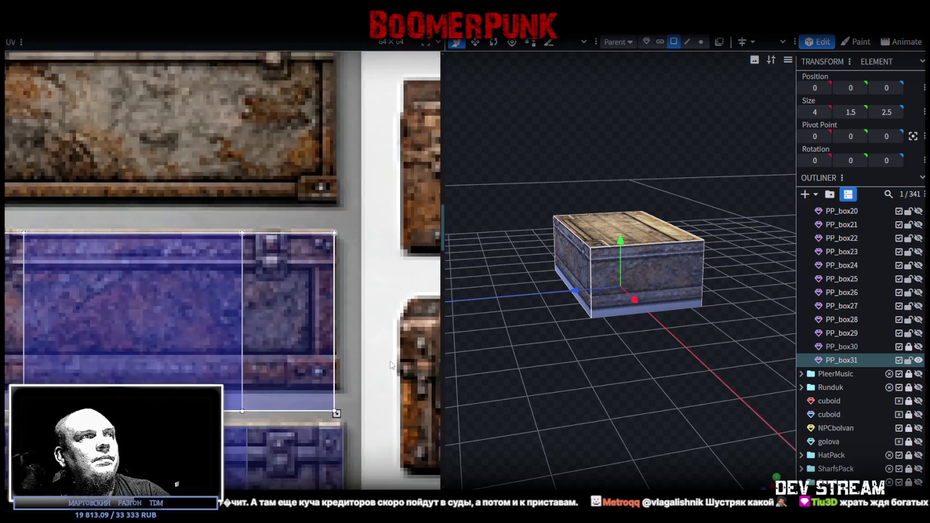
scroll(352, 428, up, 2)
drag(285, 443, 288, 405)
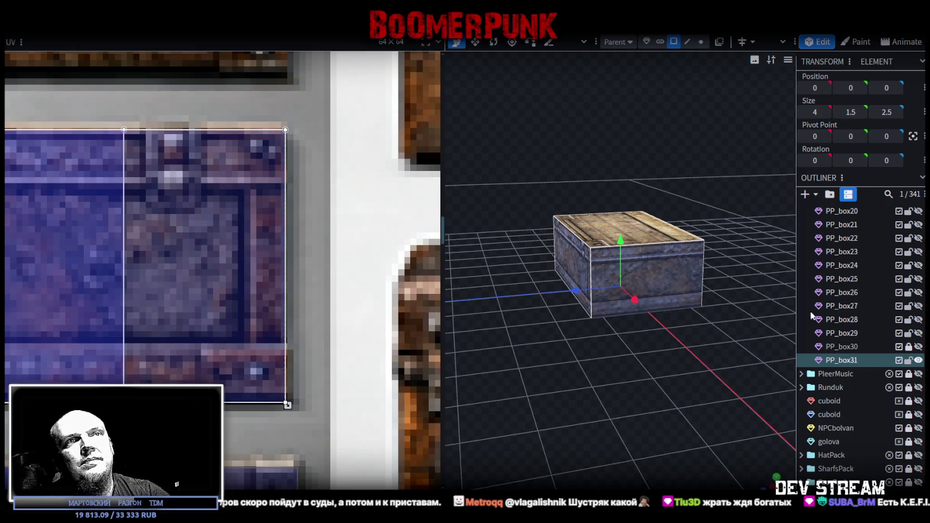
Step: Lower the crate's top face to height 1.25, making a flat blue-grey lid
click(632, 226)
drag(619, 176, 615, 195)
mouse_move(534, 323)
mouse_down()
mouse_move(609, 376)
mouse_move(642, 354)
mouse_move(632, 201)
mouse_move(622, 184)
mouse_up()
scroll(631, 349, up, 2)
scroll(218, 325, down, 2)
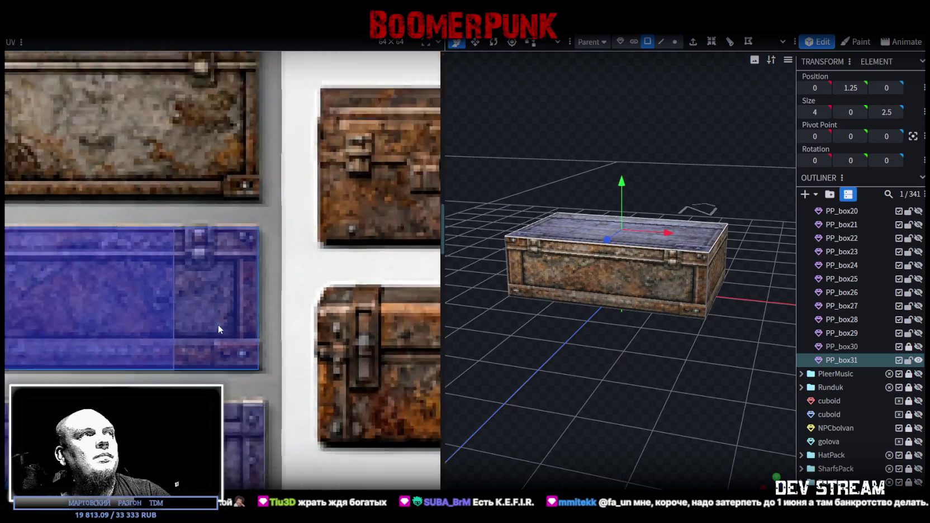
scroll(229, 324, down, 3)
scroll(240, 323, down, 2)
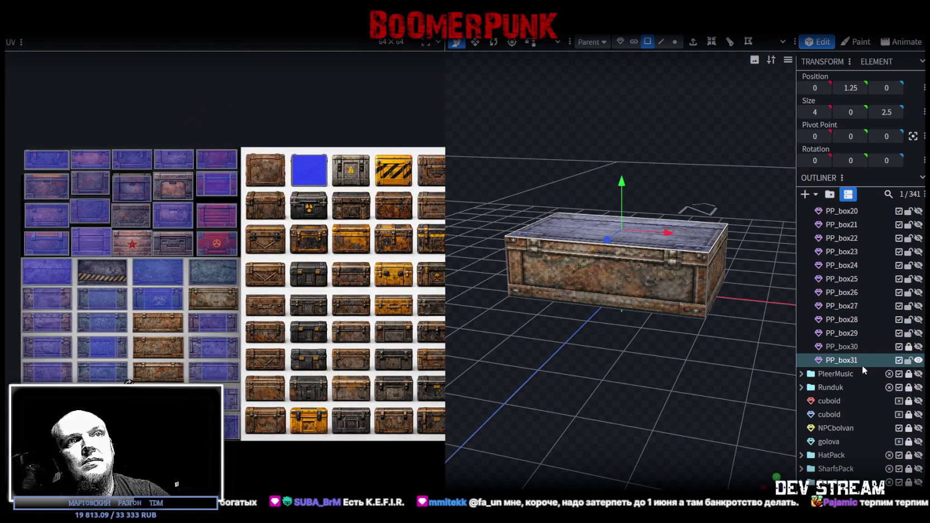
Step: Duplicate the crate as PP_box32, lock the earlier crates and select the new one
key(ctrl+d)
click(909, 361)
drag(909, 361, 909, 347)
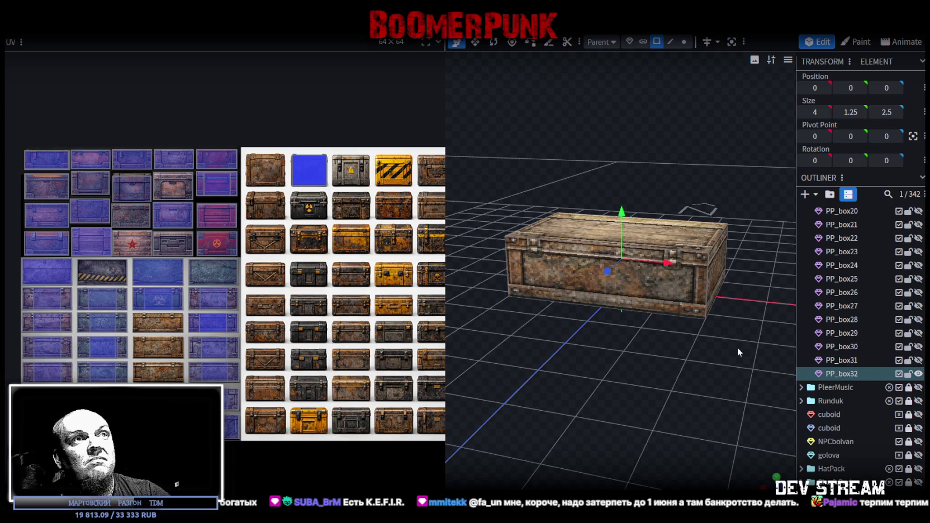
click(665, 285)
Step: Map PP_box32's face onto the weathered rusty panel tile, aligned to its top edge and corner
mouse_move(515, 315)
mouse_down()
mouse_move(580, 364)
mouse_move(550, 332)
mouse_up()
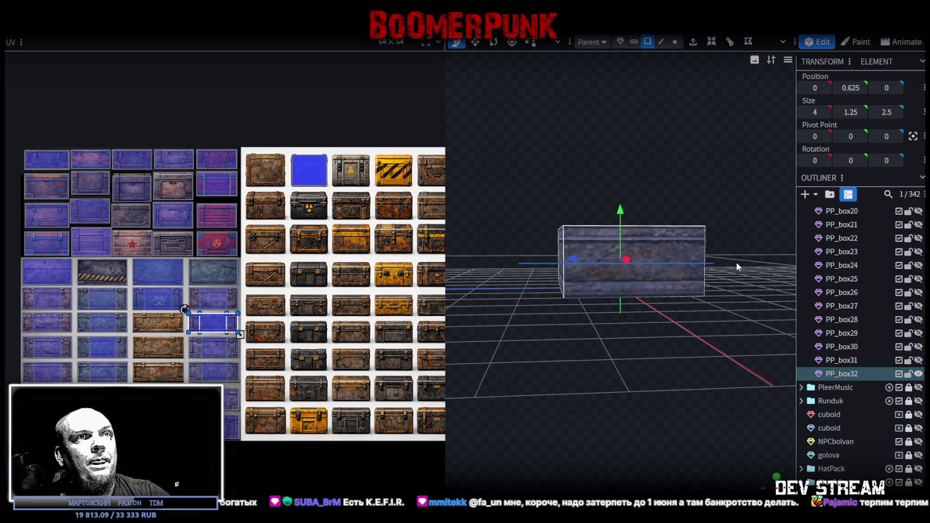
key(KP_1)
key(KP_7)
key(KP_1)
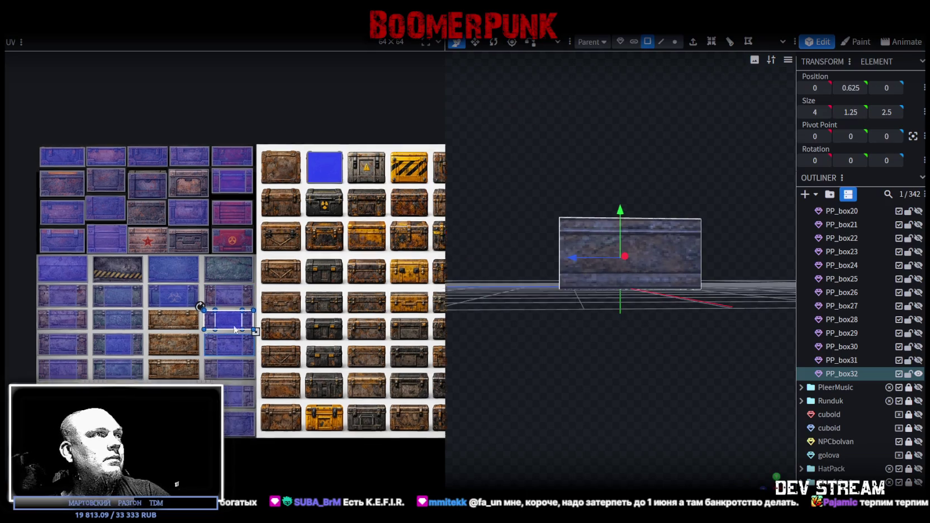
scroll(175, 361, up, 5)
mouse_move(230, 281)
mouse_down()
mouse_move(84, 317)
mouse_move(73, 345)
mouse_move(68, 276)
mouse_up()
scroll(68, 276, up, 3)
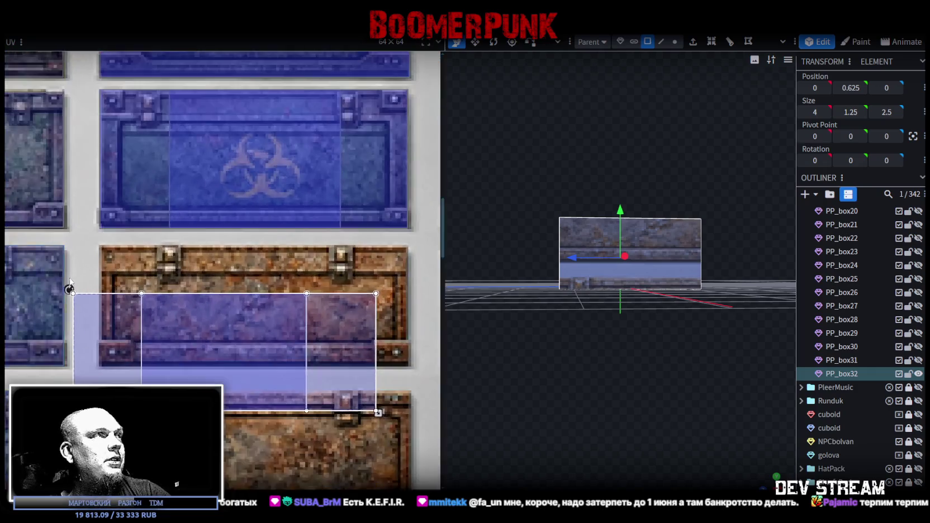
scroll(68, 279, up, 3)
mouse_move(93, 342)
mouse_down()
mouse_move(161, 262)
mouse_move(144, 264)
mouse_up()
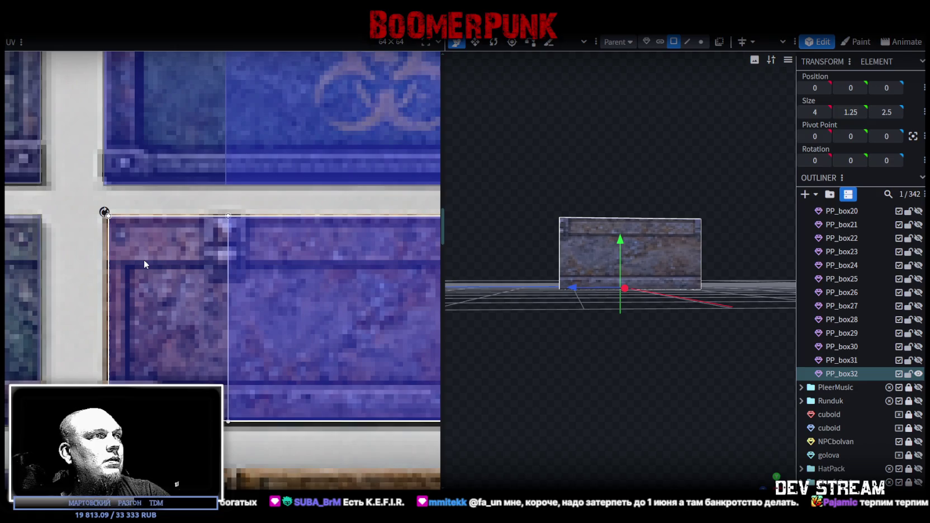
scroll(42, 313, down, 1)
scroll(289, 378, up, 2)
drag(309, 407, 309, 414)
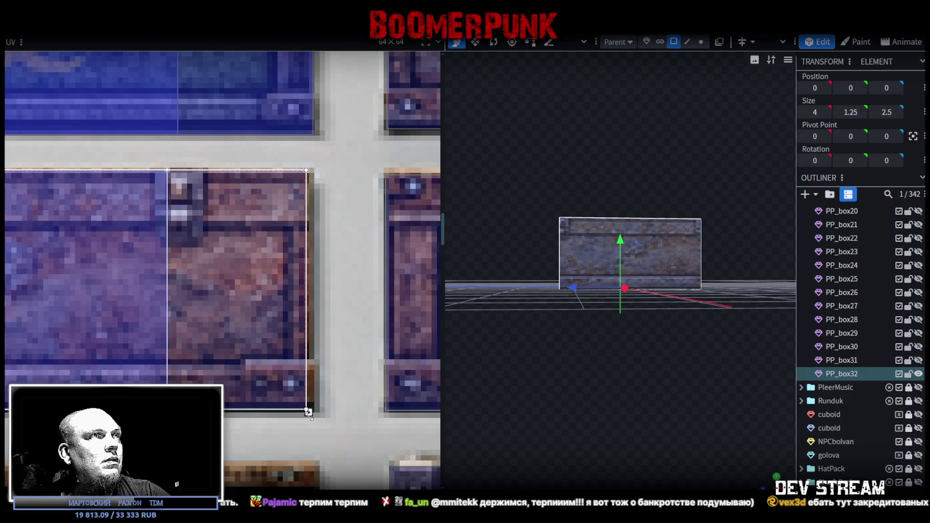
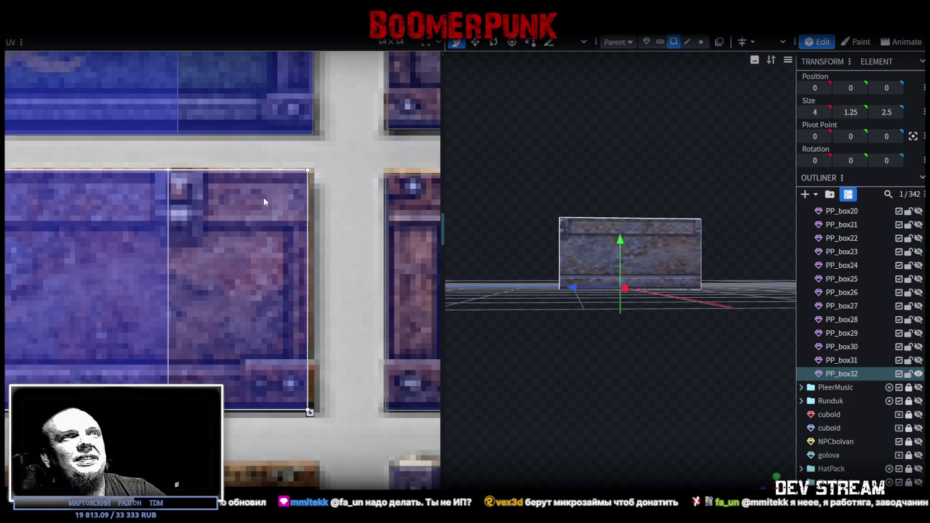
Step: Orbit around PP_box32 and duplicate it as PP_box33, the model's 343rd element
drag(547, 124, 495, 195)
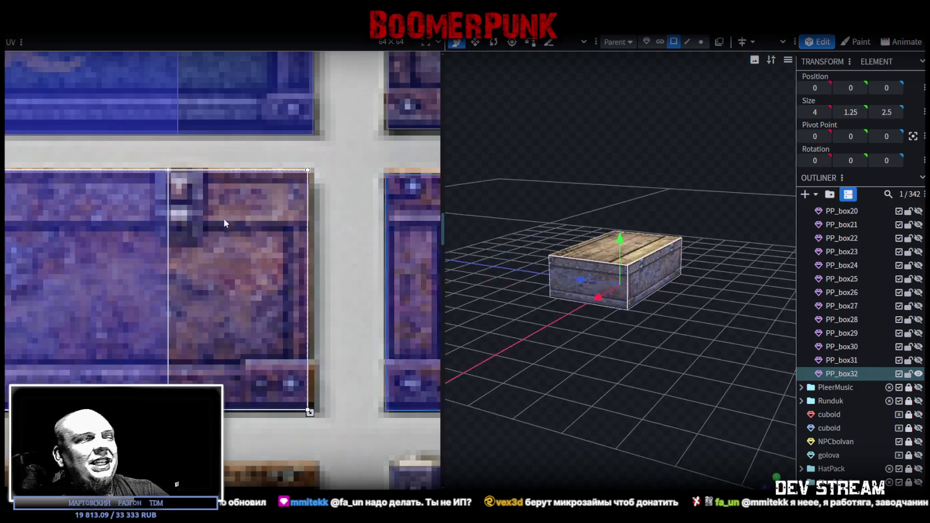
scroll(146, 260, down, 2)
scroll(146, 259, down, 2)
scroll(242, 264, down, 1)
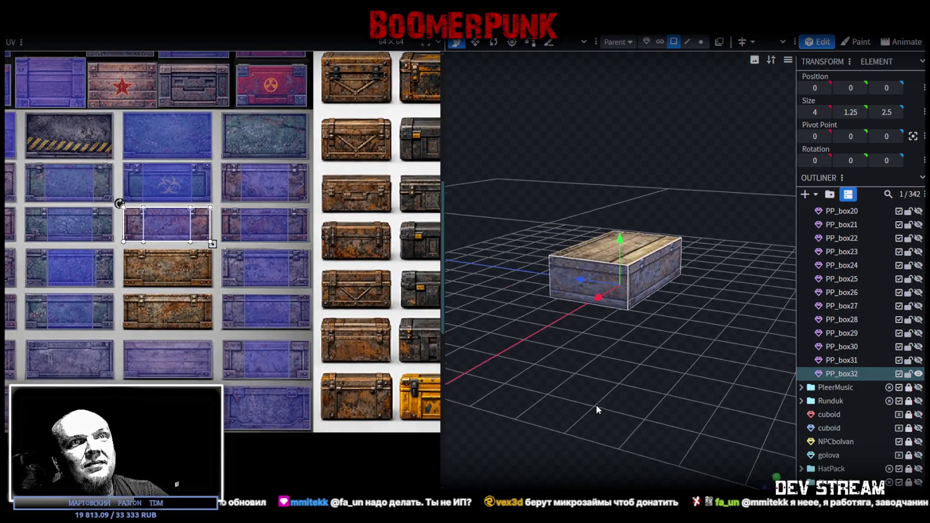
drag(596, 410, 624, 401)
mouse_move(652, 361)
mouse_down()
mouse_move(647, 353)
mouse_move(697, 376)
mouse_up()
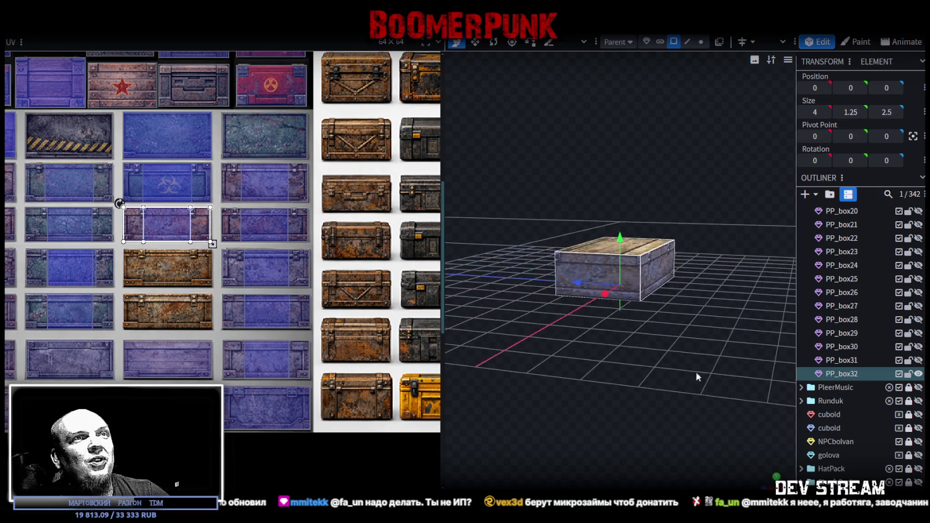
key(ctrl+v)
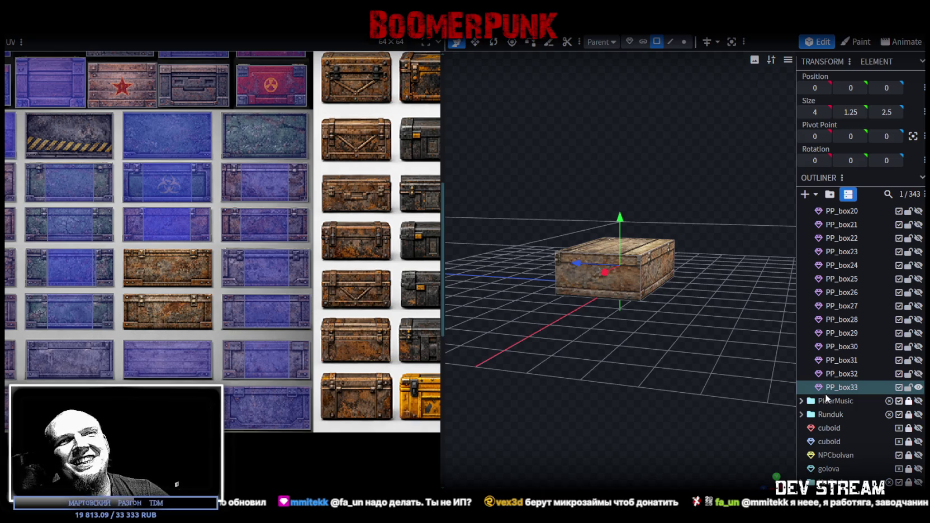
Step: Select the whole PP_box33 cube from a level side view so every face's UVs show
click(629, 280)
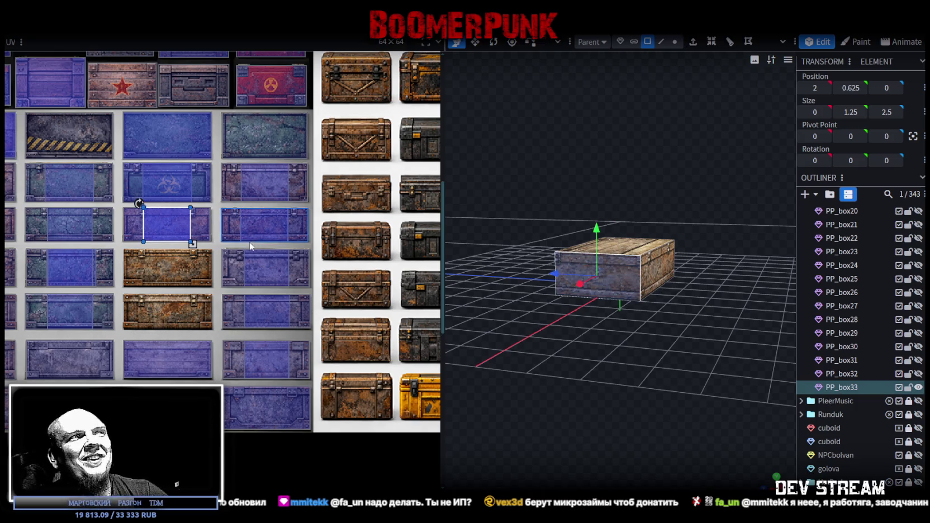
key(KP_1)
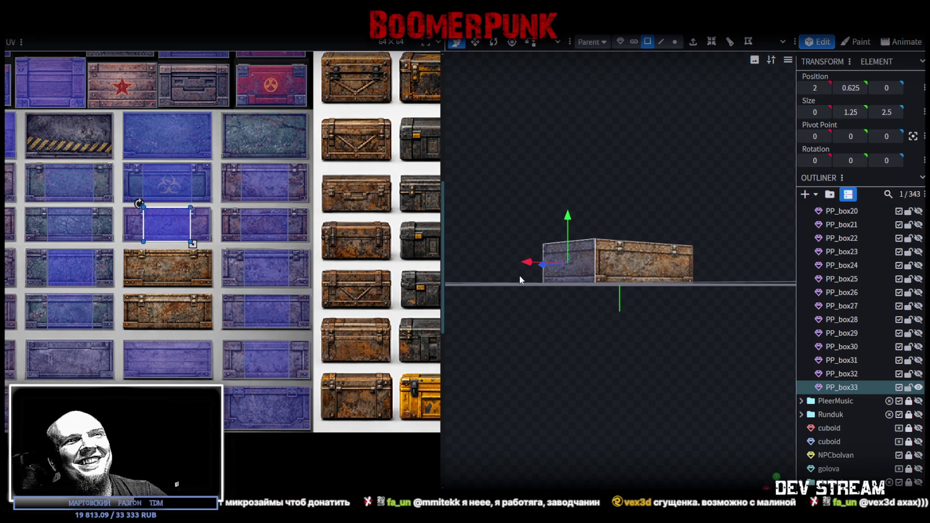
click(692, 281)
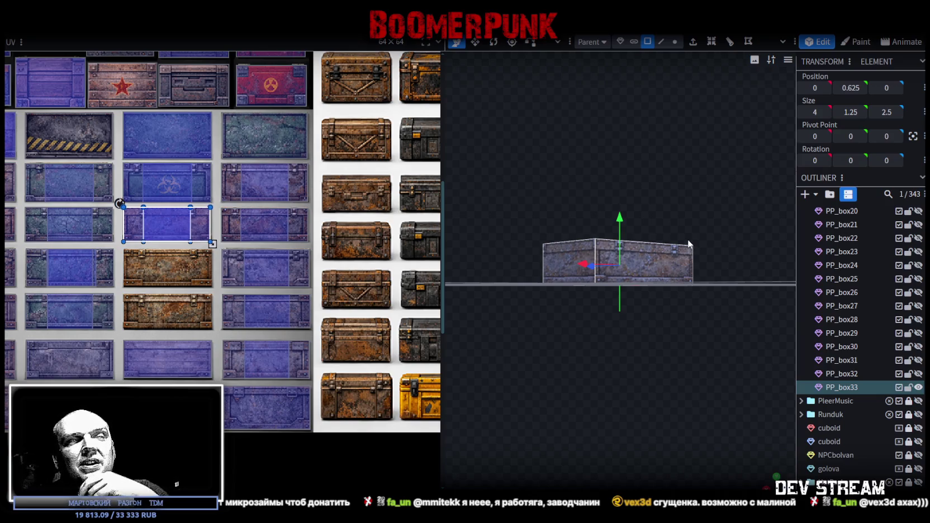
scroll(135, 205, up, 3)
Step: Move PP_box33's face UV rectangle onto the rusty crate tile and roughly align it
drag(134, 202, 148, 284)
scroll(147, 284, up, 2)
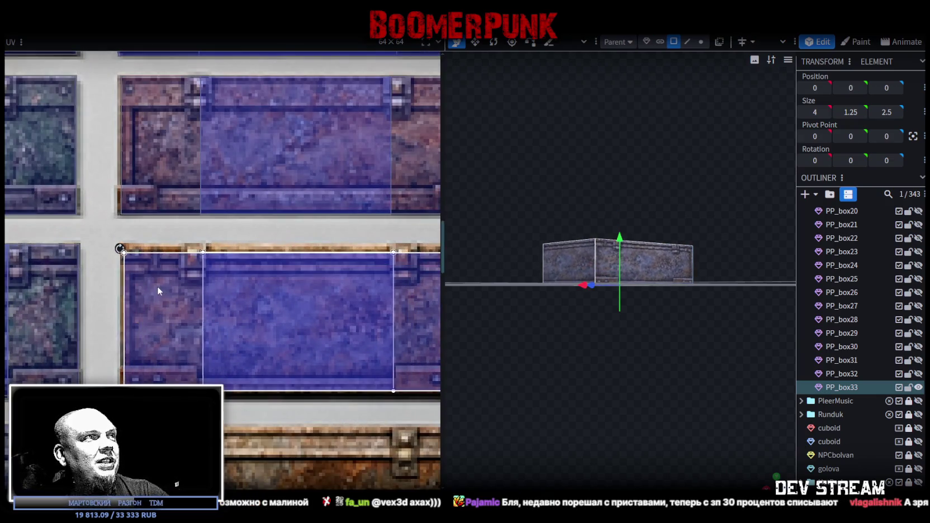
scroll(151, 274, up, 2)
scroll(150, 268, up, 1)
drag(153, 276, 148, 262)
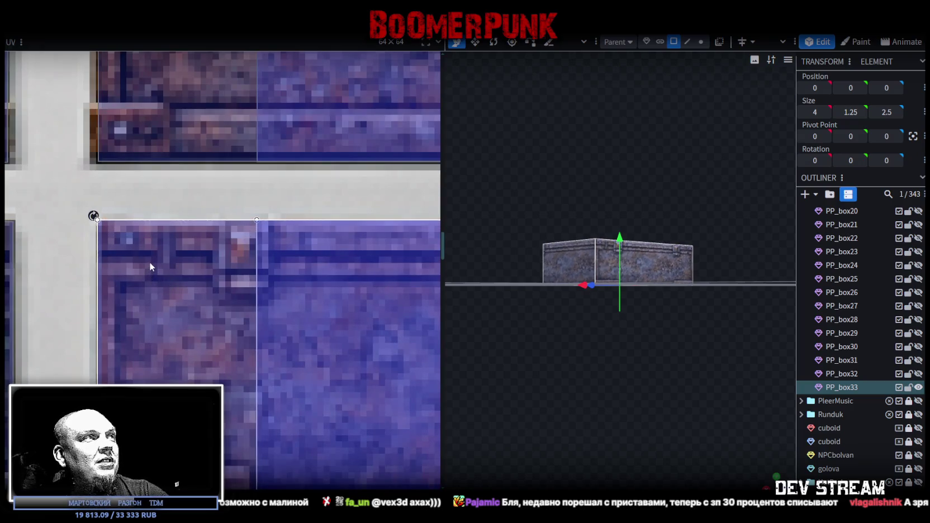
scroll(189, 285, down, 3)
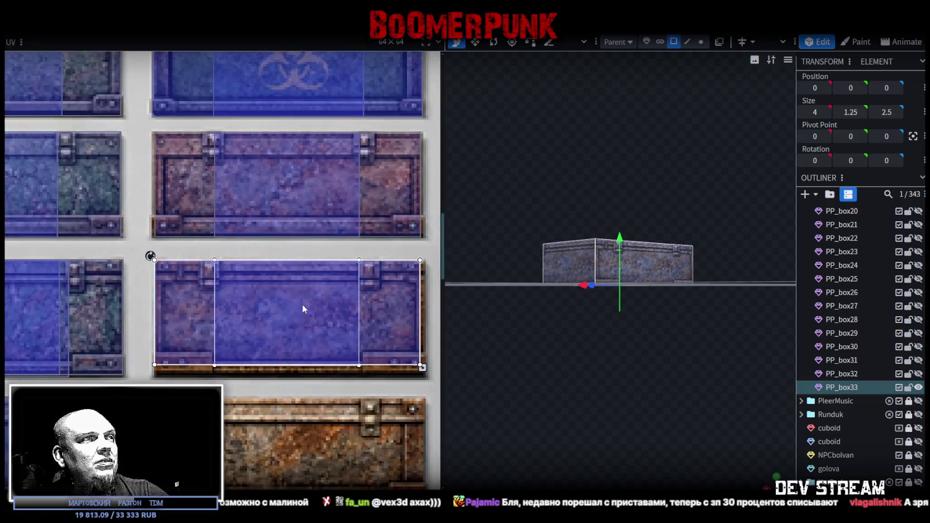
scroll(290, 314, up, 1)
scroll(270, 337, up, 2)
scroll(262, 358, up, 1)
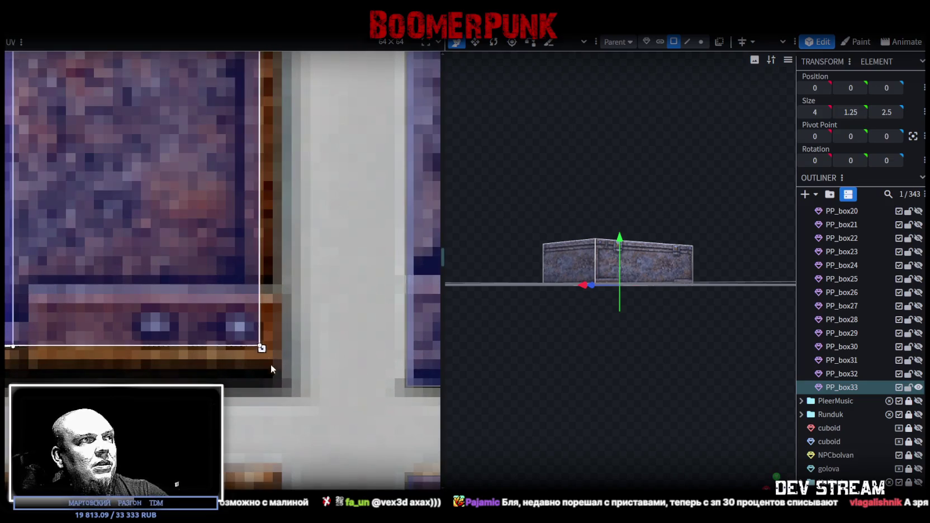
drag(180, 297, 198, 338)
scroll(198, 339, down, 1)
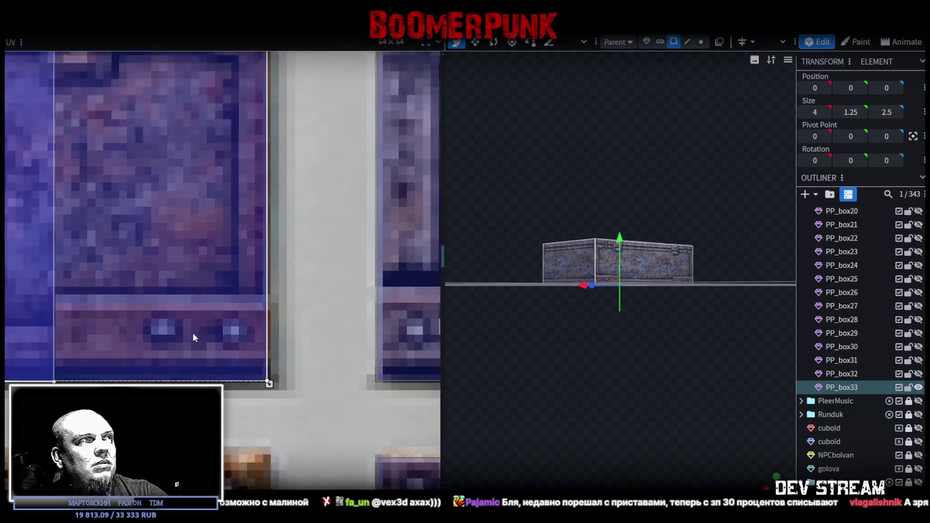
scroll(185, 324, down, 3)
scroll(259, 311, up, 1)
scroll(228, 284, up, 2)
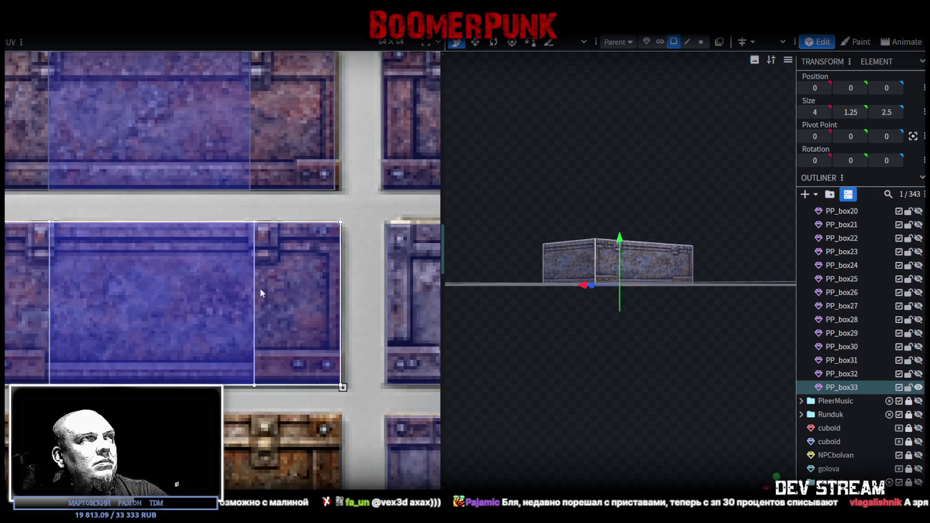
middle_drag(261, 288, 270, 329)
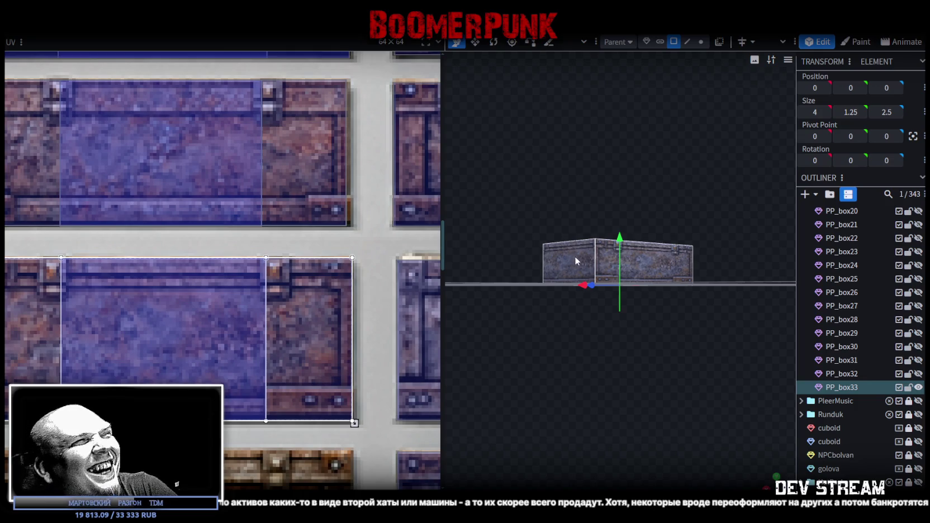
Step: Fine-tune the UV rectangle's horizontal position and widen it to the tile's right edge
drag(579, 262, 550, 362)
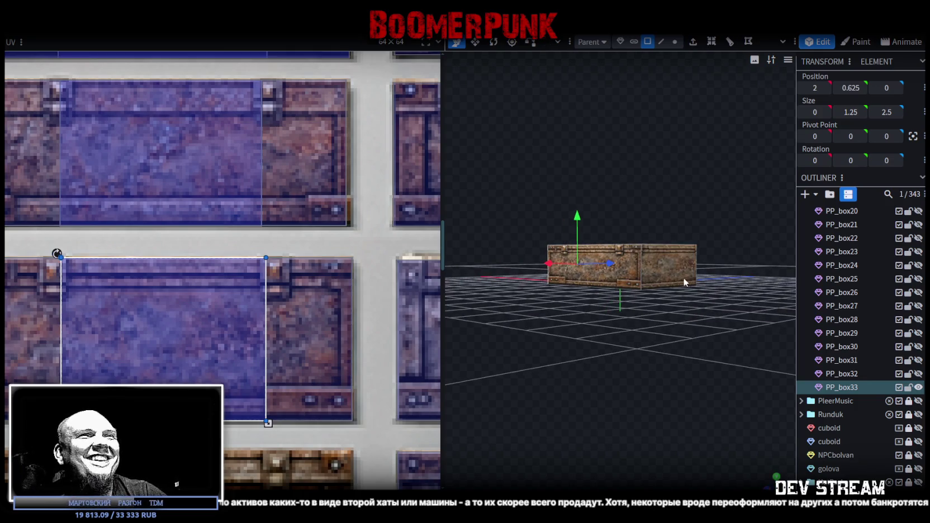
drag(166, 337, 173, 336)
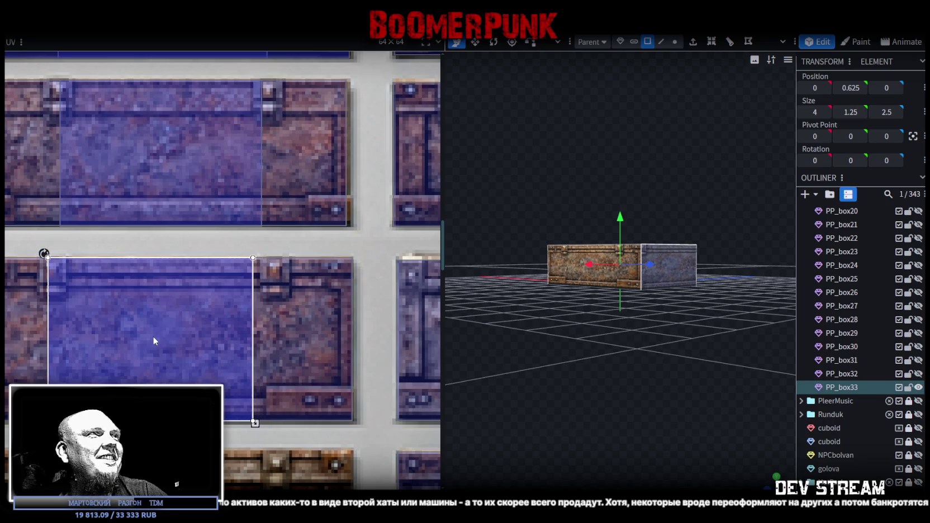
drag(172, 335, 157, 336)
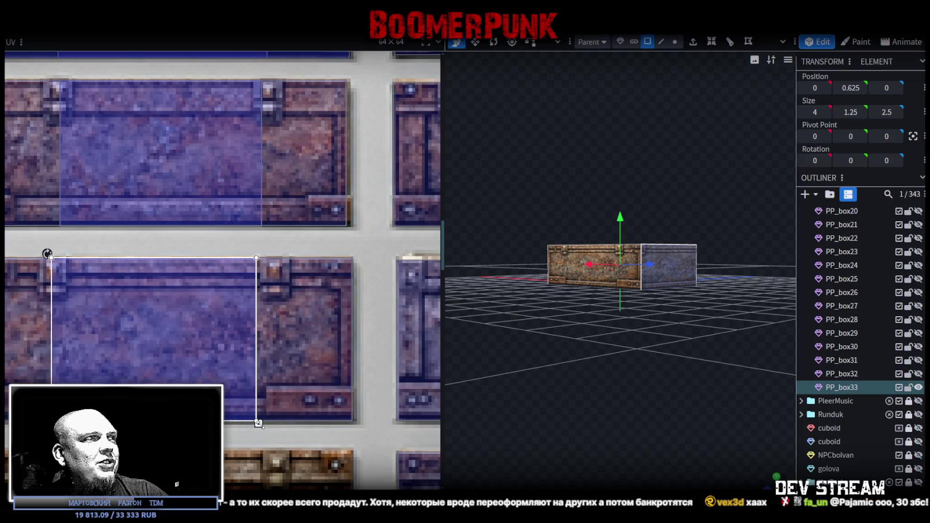
drag(273, 426, 278, 425)
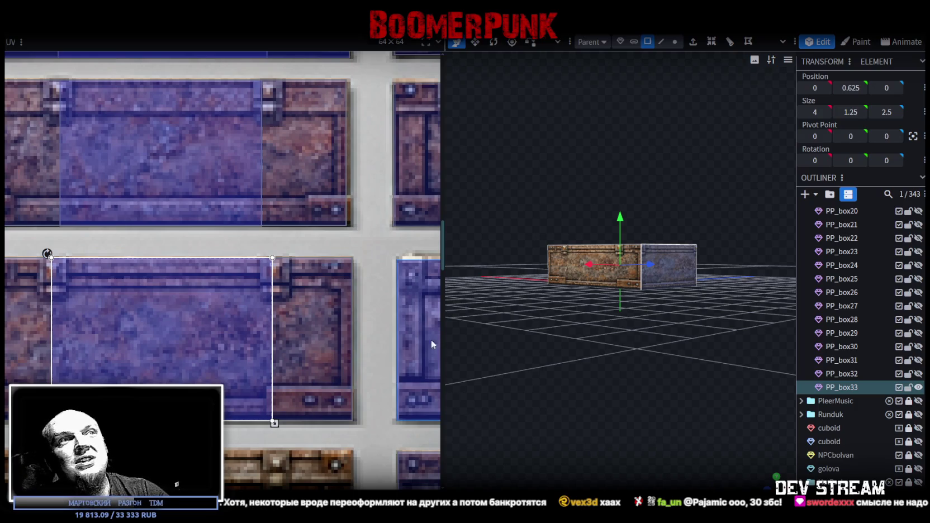
Step: Check the crate from above and duplicate PP_box33 as PP_box34
mouse_move(472, 315)
mouse_down()
mouse_move(568, 390)
mouse_move(594, 391)
mouse_move(466, 372)
mouse_move(504, 392)
mouse_move(499, 366)
mouse_up()
scroll(467, 372, up, 2)
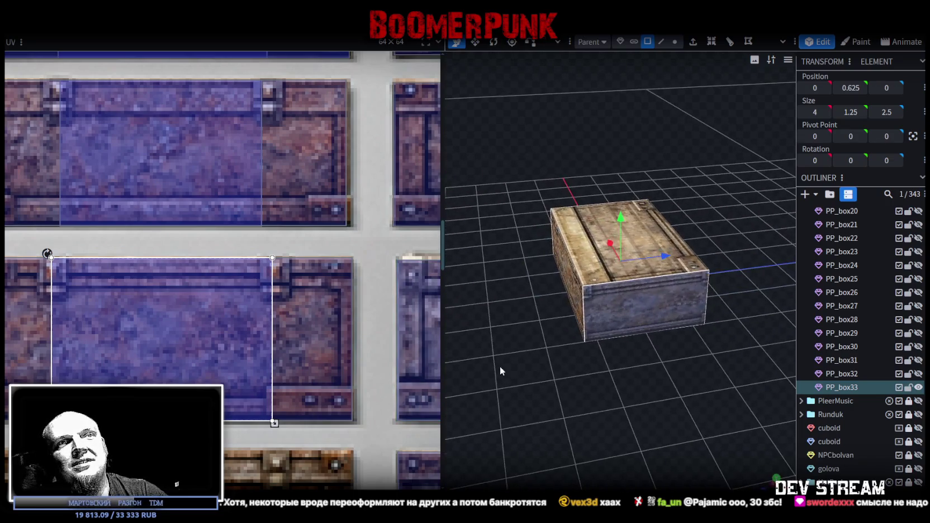
key(ctrl+d)
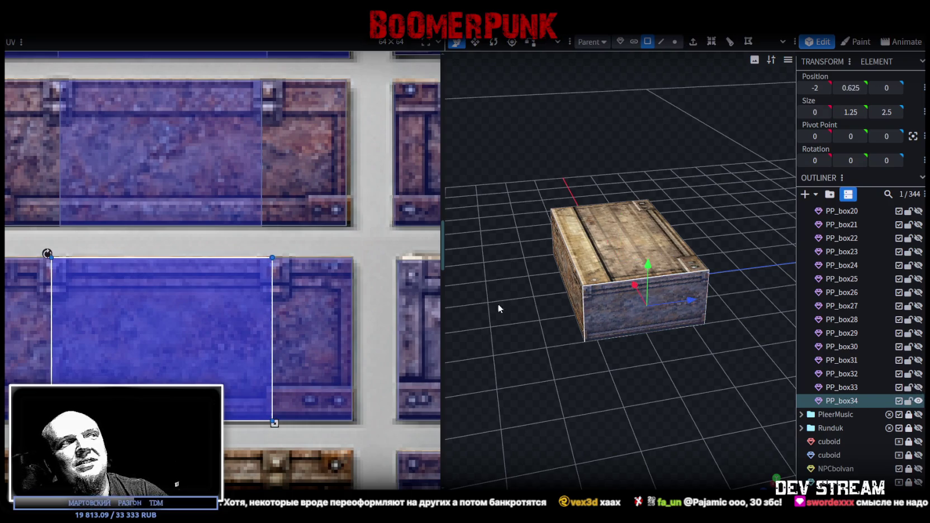
Step: Undo and redo changes on PP_box34 to get its metal texture back
scroll(264, 367, down, 3)
scroll(311, 330, down, 2)
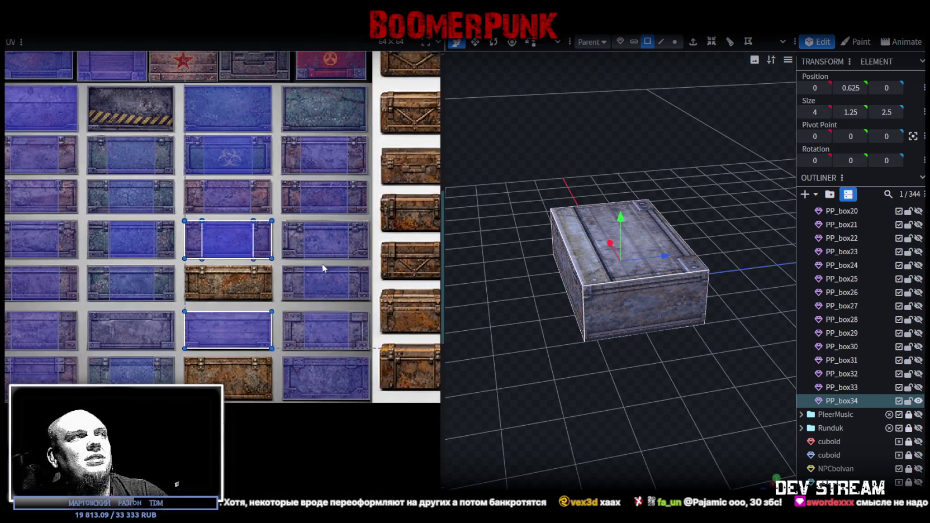
key(ctrl+z)
mouse_move(616, 334)
mouse_down()
mouse_move(507, 335)
mouse_move(671, 271)
mouse_move(514, 377)
mouse_up()
key(ctrl+y)
drag(652, 283, 665, 353)
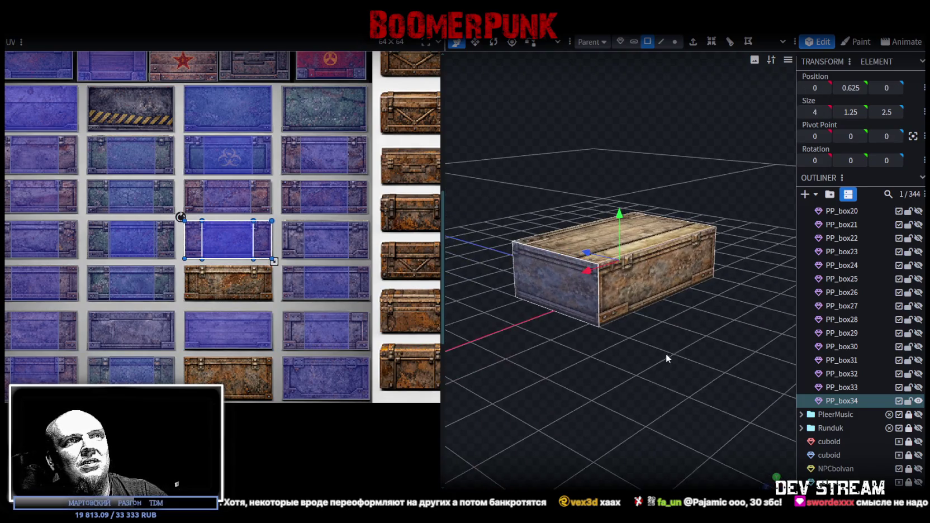
key(ctrl+z)
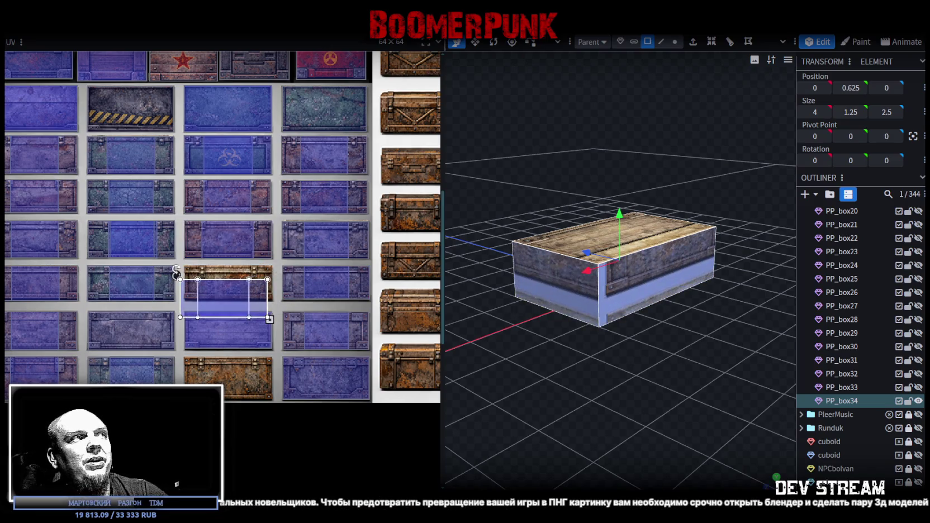
scroll(168, 201, up, 4)
Step: Move the side face's UV rectangle onto the rusty panel tile, nudging it one texel left and up
drag(217, 355, 238, 296)
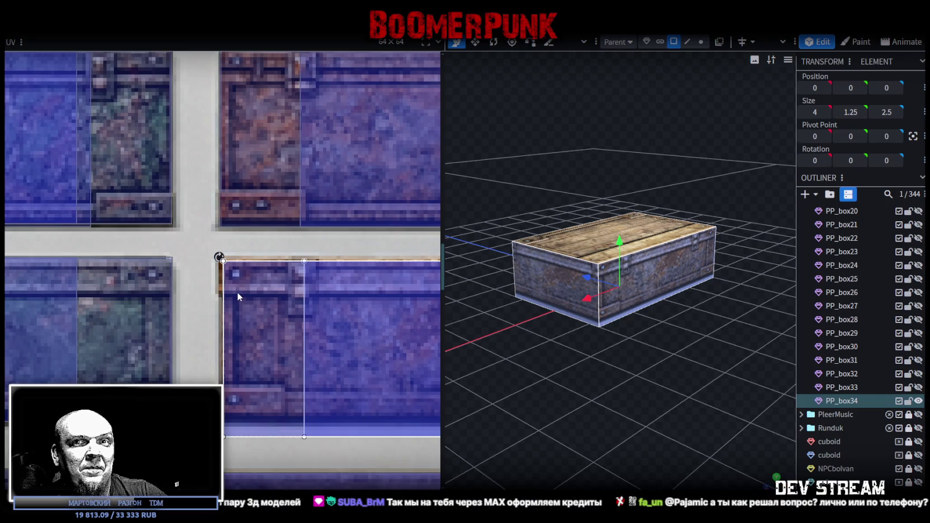
scroll(174, 313, up, 3)
drag(175, 334, 165, 330)
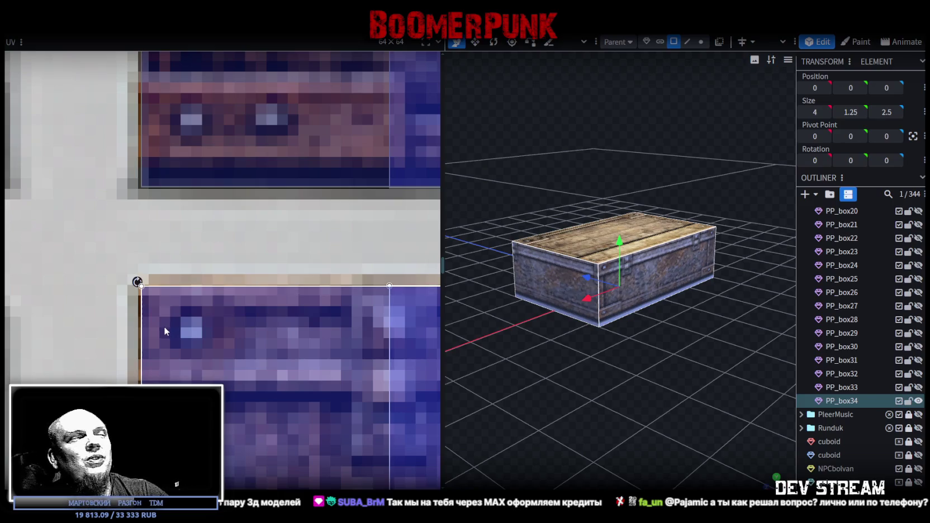
scroll(165, 324, down, 3)
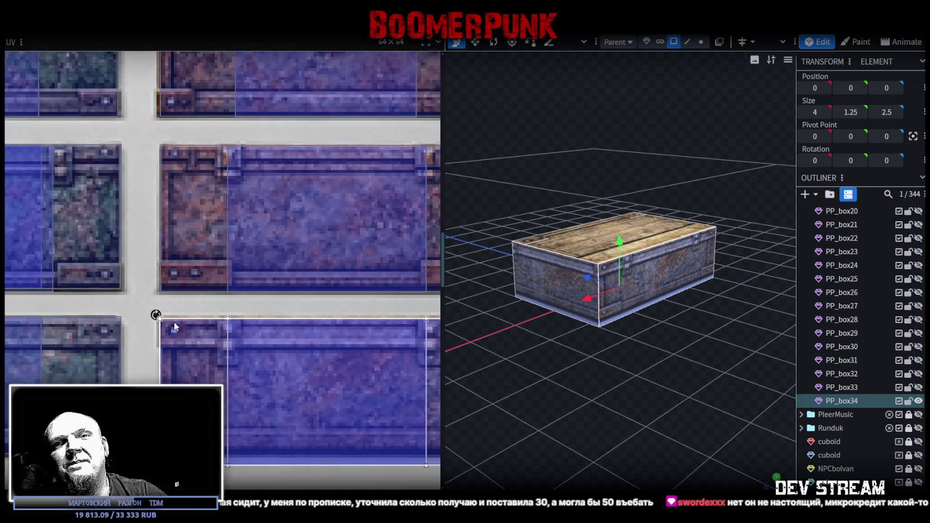
scroll(191, 280, down, 3)
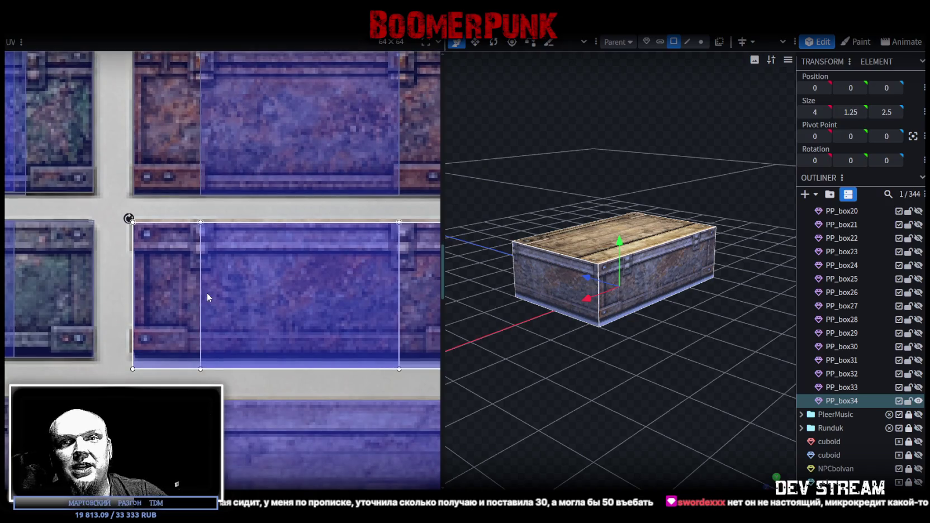
scroll(218, 302, right, 3)
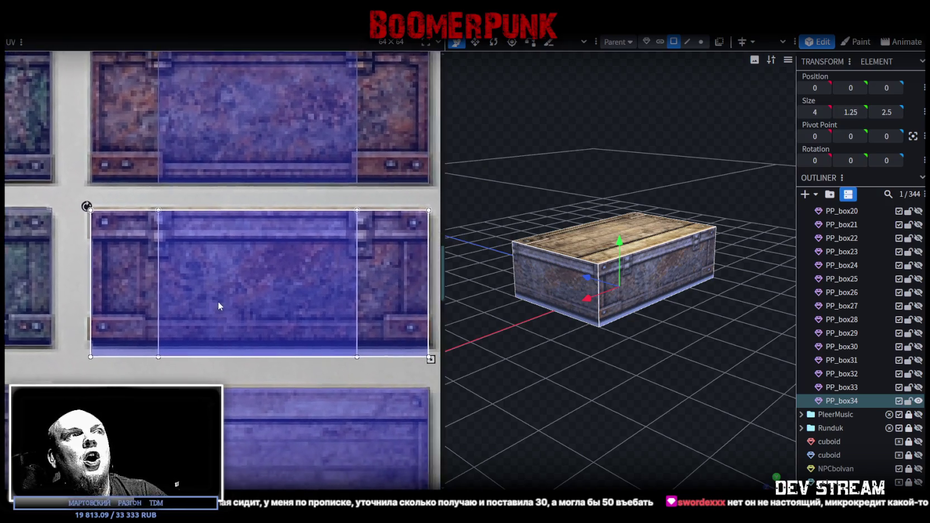
scroll(185, 292, down, 1)
middle_drag(184, 291, 177, 289)
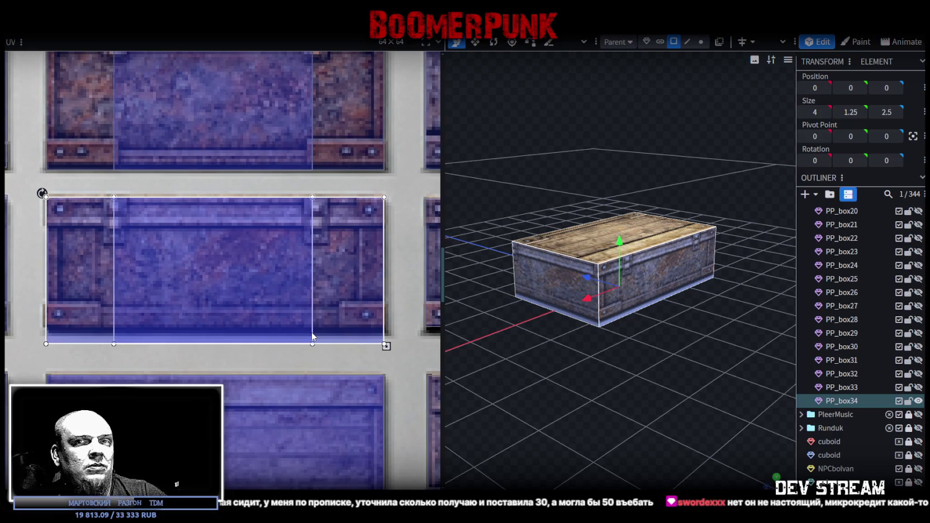
Step: Fit the face's bottom UV edge to the panel edge, then duplicate the crate as PP_box35
drag(385, 346, 385, 332)
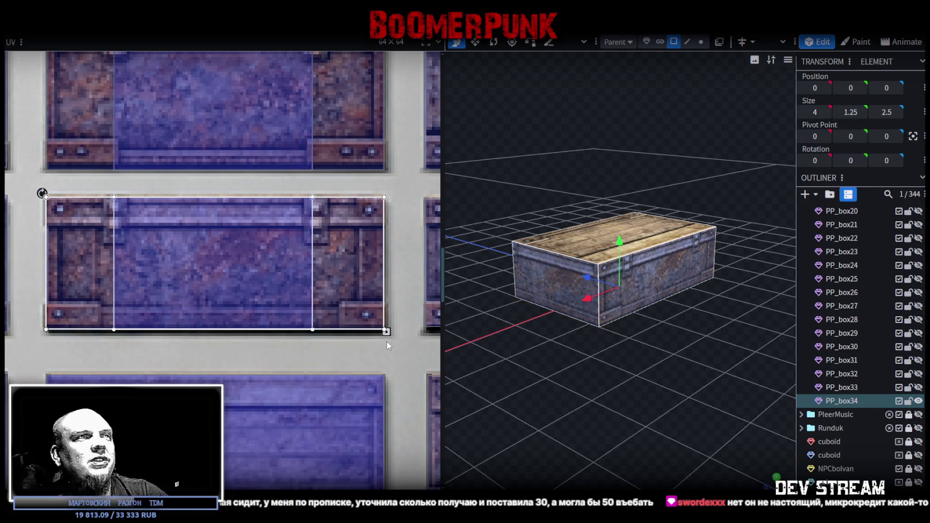
scroll(388, 339, up, 3)
scroll(352, 323, up, 2)
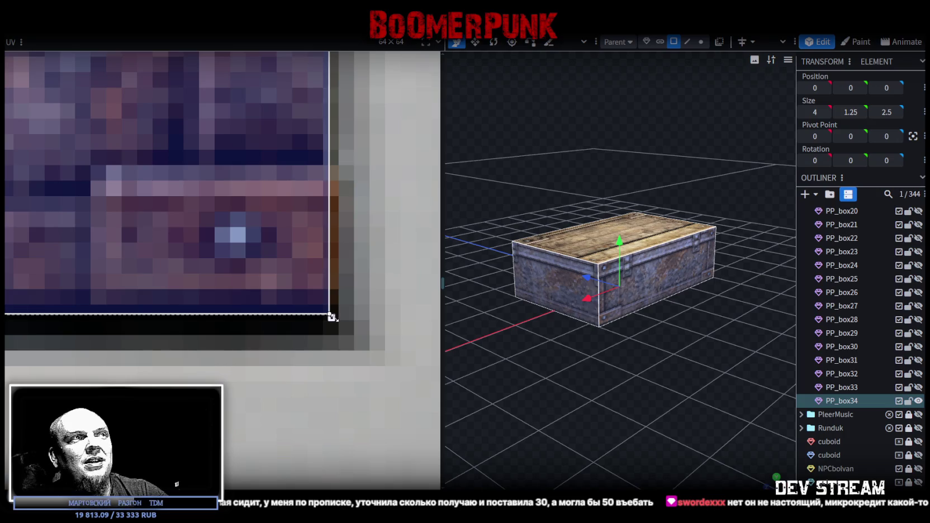
drag(332, 317, 333, 332)
mouse_move(512, 346)
mouse_down()
mouse_move(625, 390)
mouse_move(671, 385)
mouse_up()
key(ctrl+v)
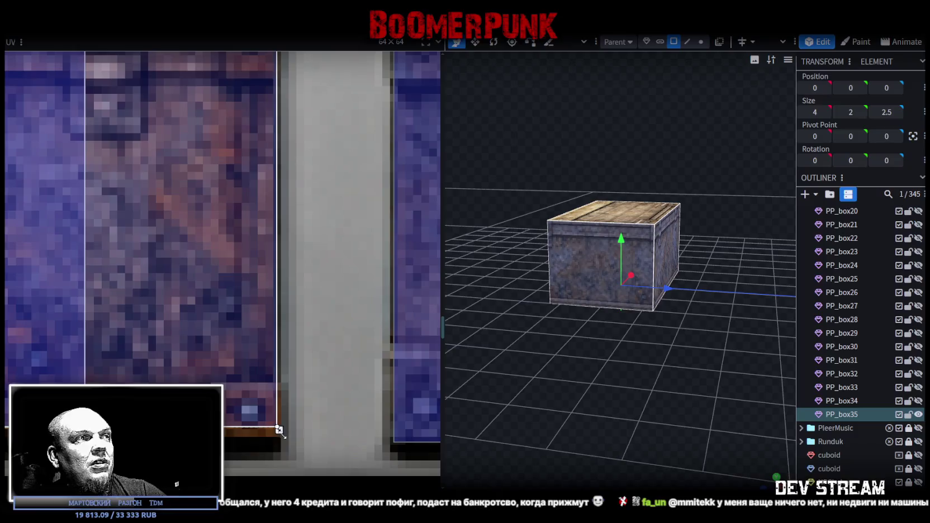
Step: Extend PP_box35's side-face UV bottom edge down over the rusty panel, then deselect
drag(279, 429, 280, 462)
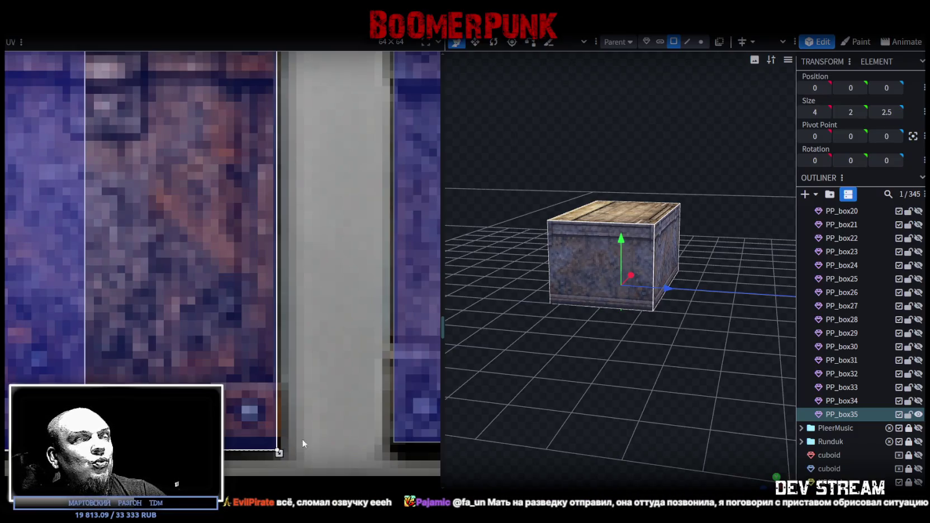
scroll(815, 471, down, 3)
click(842, 475)
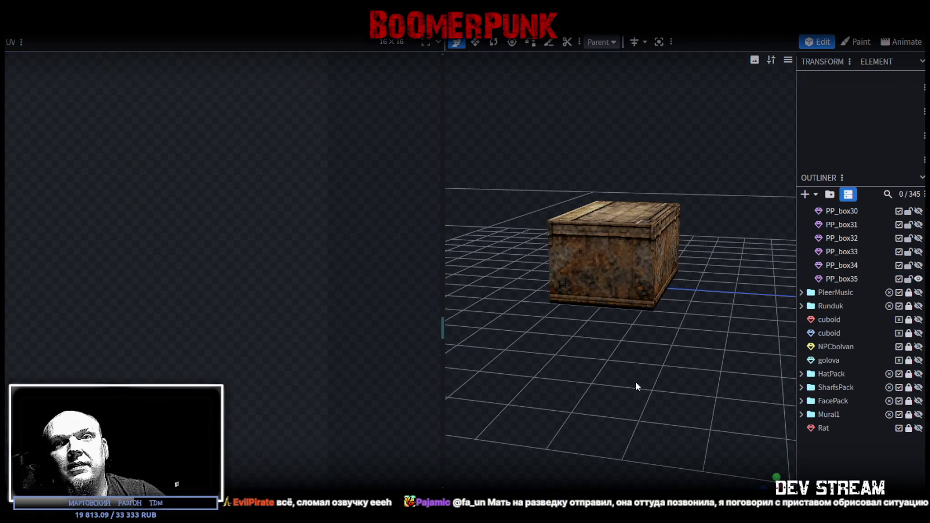
mouse_move(636, 383)
mouse_down()
mouse_move(585, 384)
mouse_move(594, 382)
mouse_up()
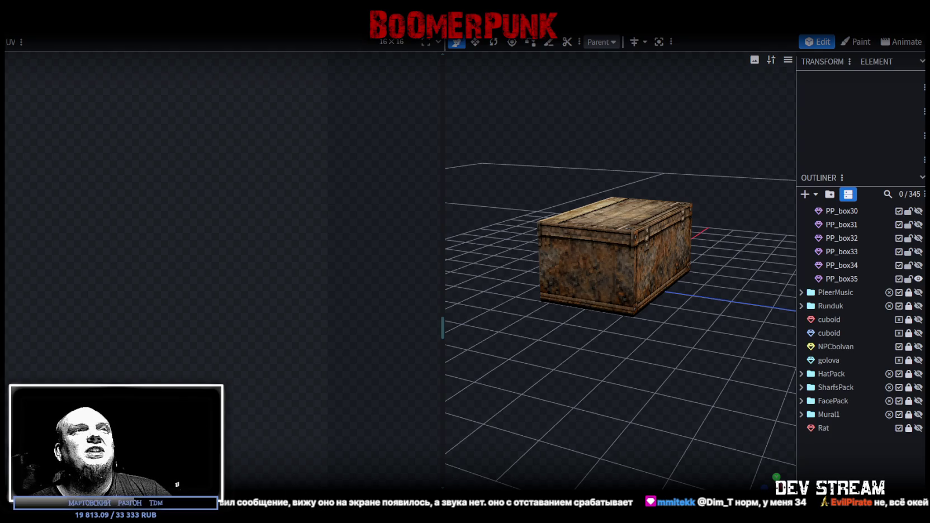
Step: Select PP_box35 and pick its right side face and then its top face
click(609, 273)
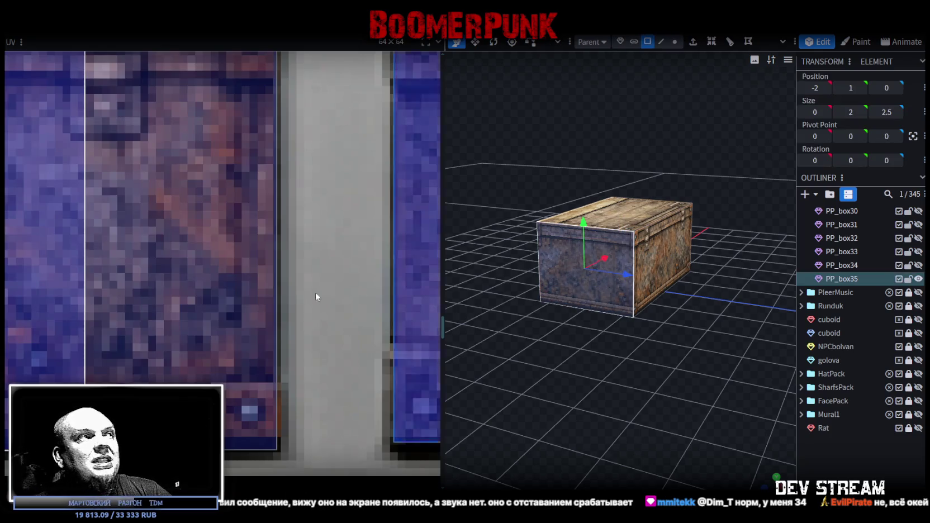
scroll(236, 323, down, 4)
drag(654, 386, 699, 430)
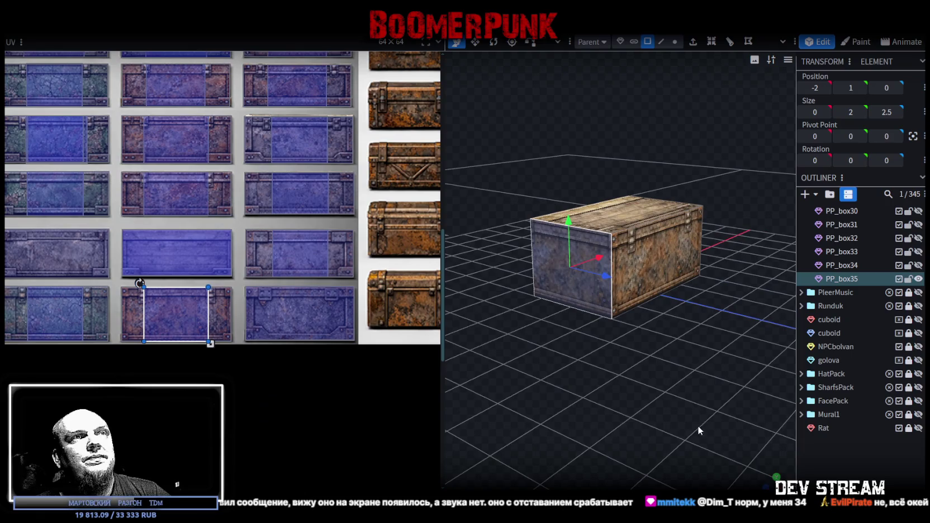
click(609, 368)
mouse_move(608, 368)
mouse_down()
mouse_move(462, 366)
mouse_move(372, 381)
mouse_move(534, 384)
mouse_move(695, 271)
mouse_up()
click(696, 270)
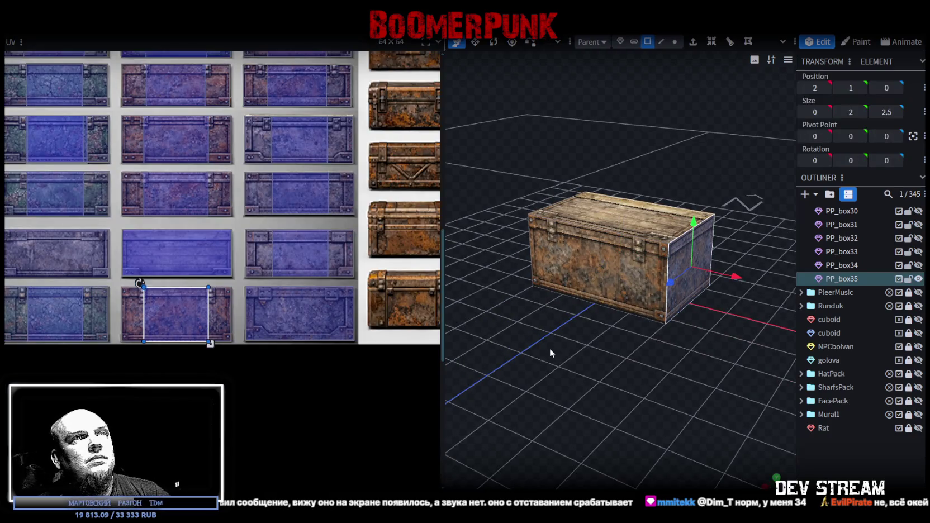
drag(551, 352, 275, 303)
scroll(152, 301, up, 2)
scroll(170, 291, up, 2)
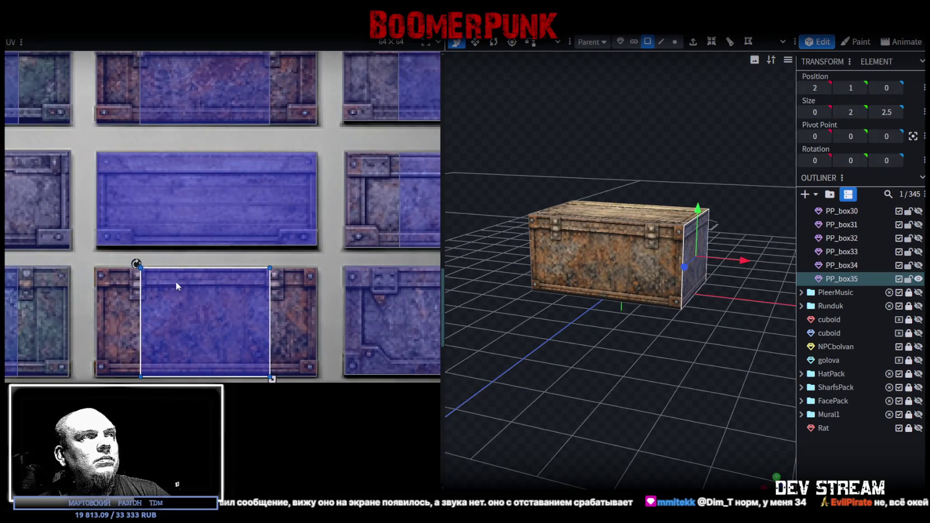
mouse_move(783, 425)
mouse_down()
mouse_move(662, 371)
mouse_move(520, 373)
mouse_move(562, 264)
mouse_up()
click(587, 234)
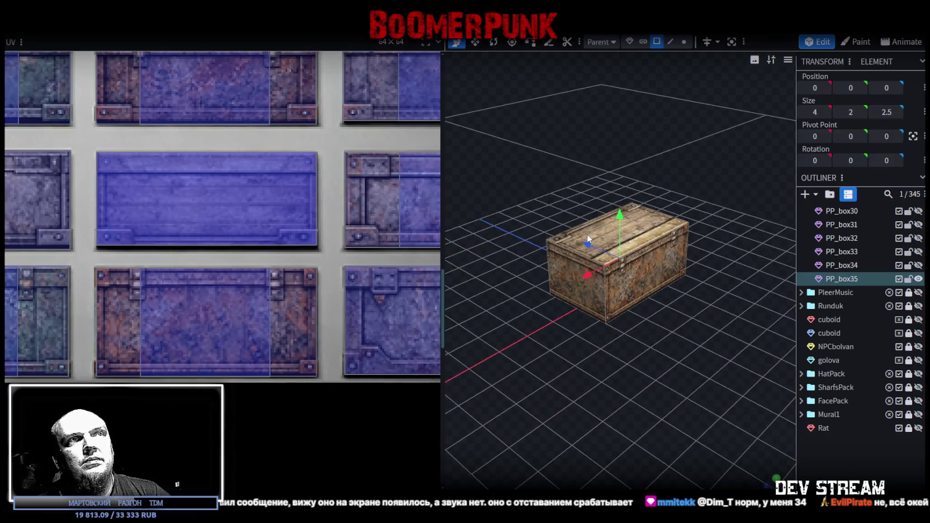
click(657, 230)
Step: Scan the texture atlas for suitable crate images, then duplicate the crate as PP_box36
scroll(285, 215, down, 2)
scroll(251, 269, down, 2)
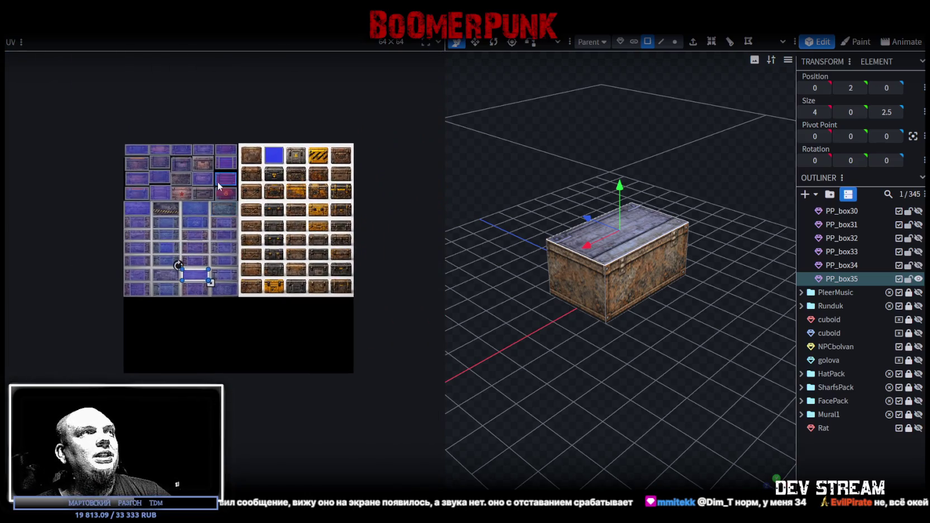
scroll(217, 181, up, 3)
middle_drag(145, 189, 175, 267)
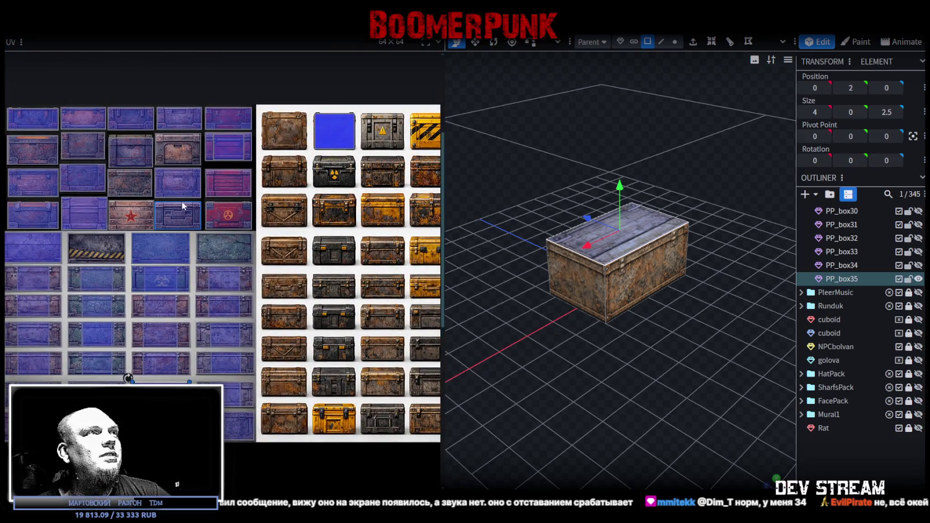
scroll(181, 201, down, 1)
scroll(295, 204, down, 1)
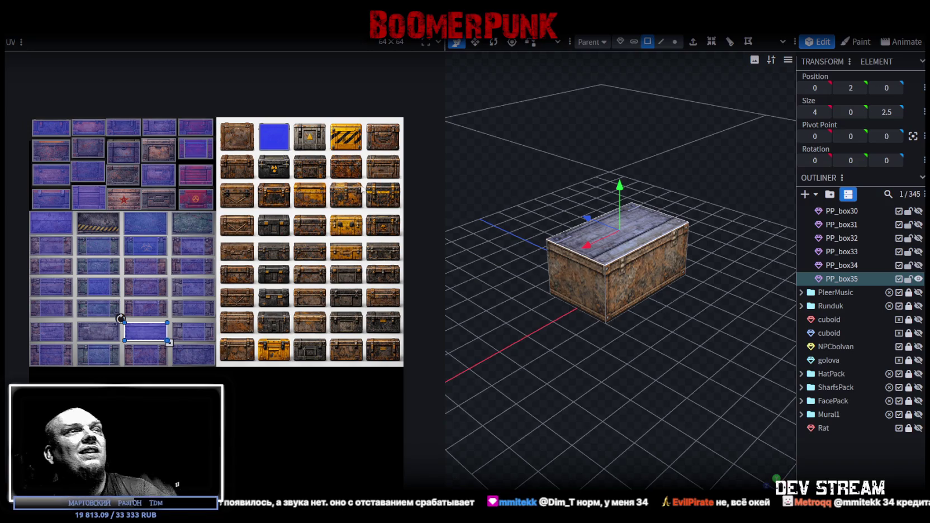
scroll(269, 185, up, 3)
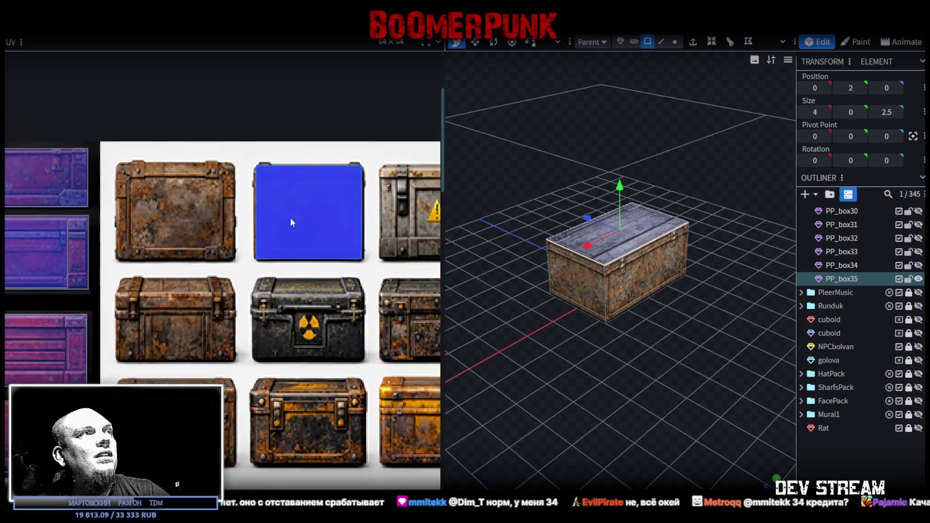
scroll(292, 215, down, 2)
middle_drag(277, 204, 264, 167)
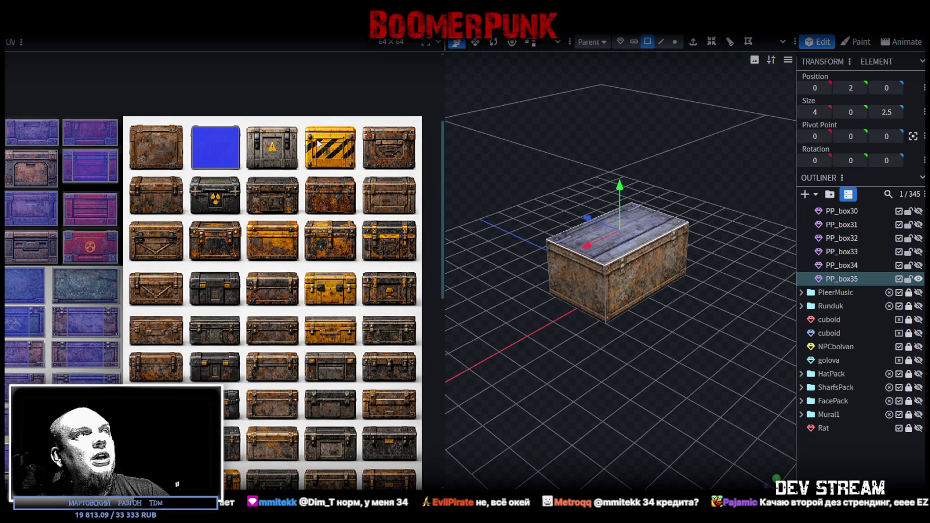
middle_drag(362, 238, 354, 189)
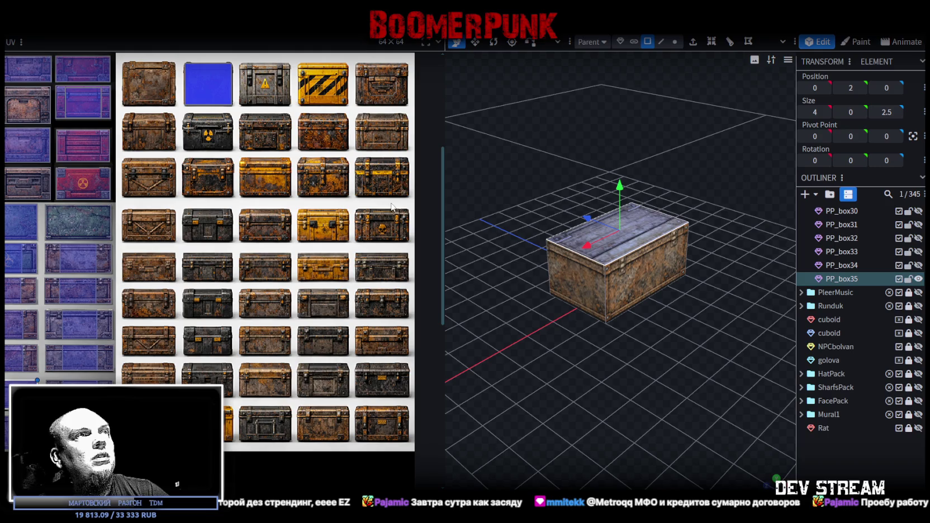
mouse_move(645, 342)
mouse_down()
mouse_move(627, 327)
mouse_move(630, 343)
mouse_move(643, 335)
mouse_up()
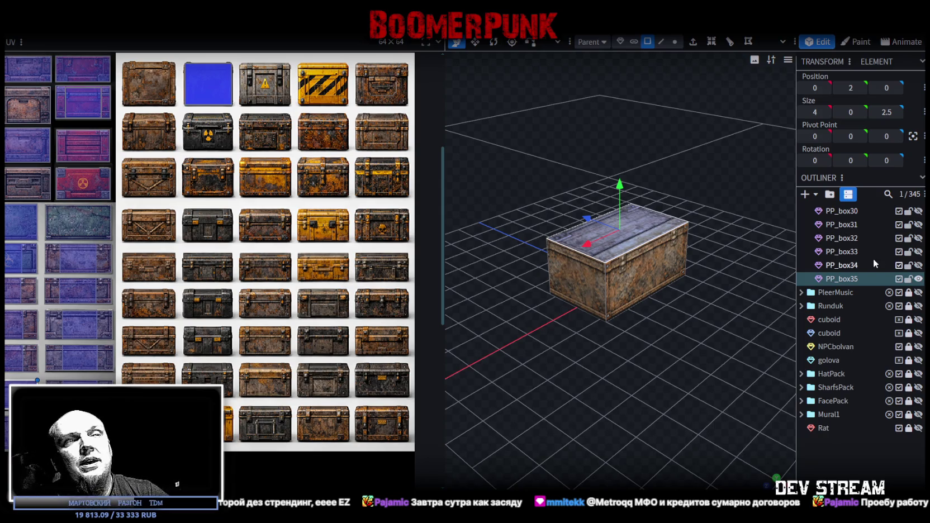
key(ctrl+v)
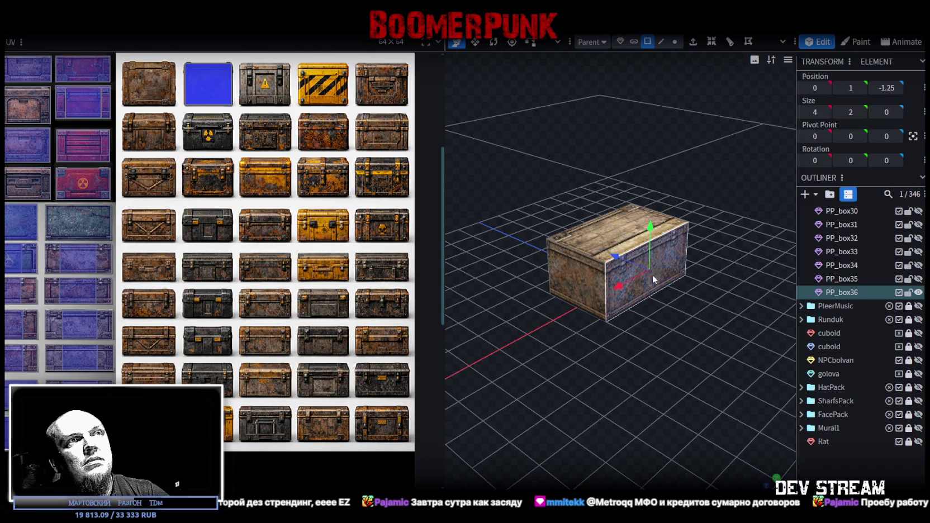
Step: Map PP_box36's main body onto one of the crate images in the atlas
click(673, 280)
scroll(286, 255, down, 3)
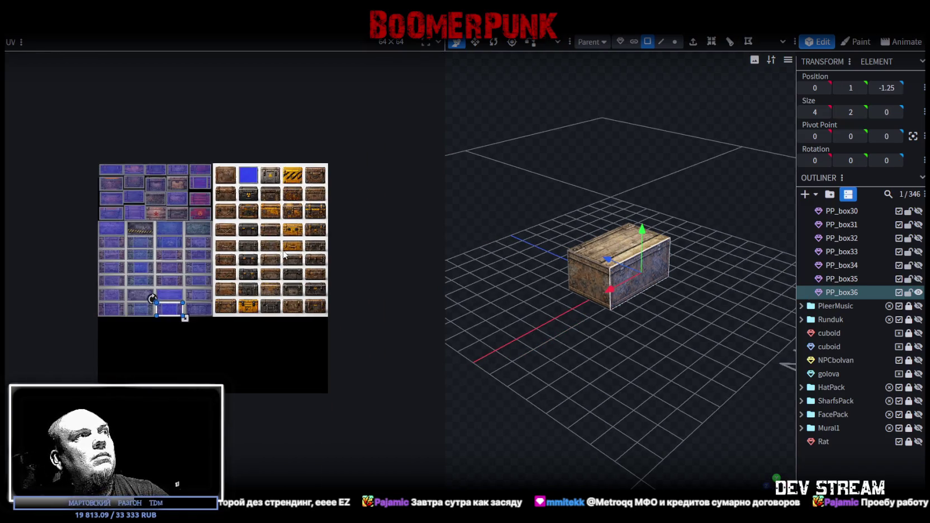
scroll(285, 254, up, 3)
drag(640, 310, 566, 276)
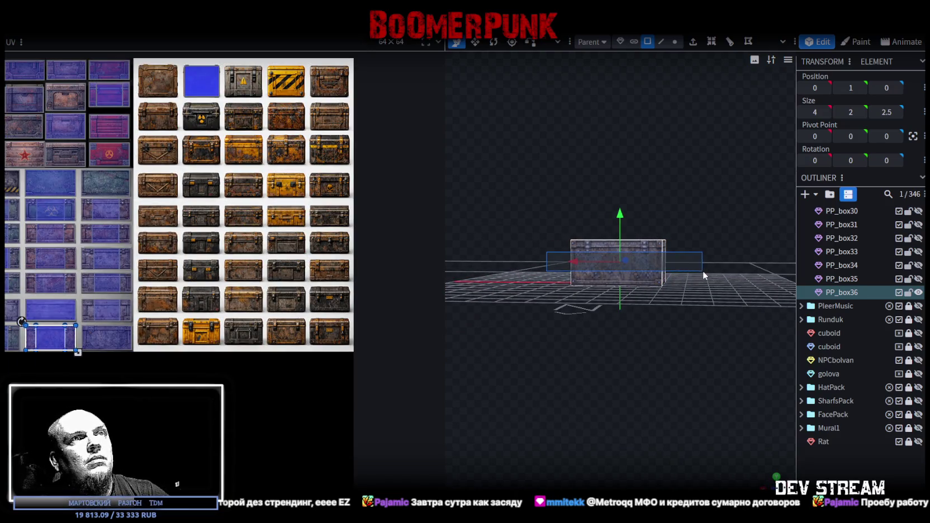
click(702, 270)
drag(49, 336, 243, 163)
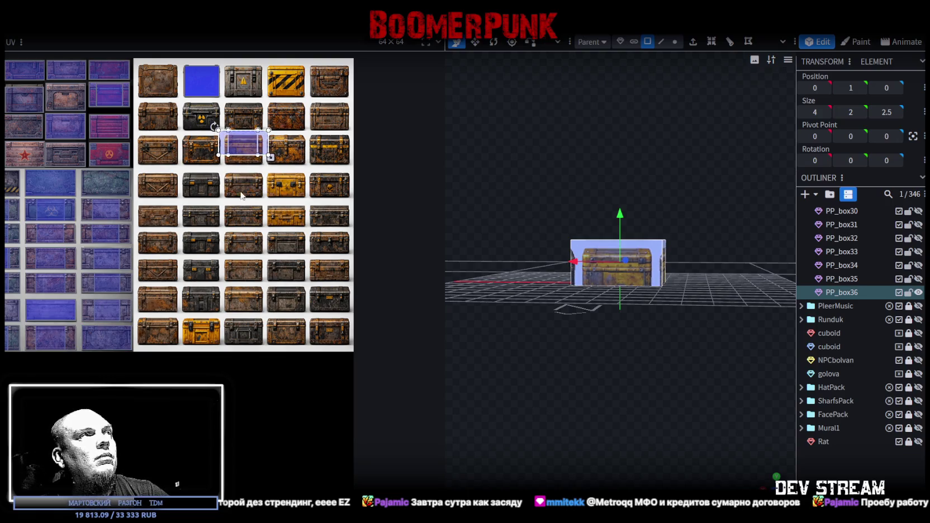
scroll(381, 271, up, 1)
Step: Map the top face onto the top-left crate's lid, enlarging it to frame the whole lid
drag(492, 335, 536, 389)
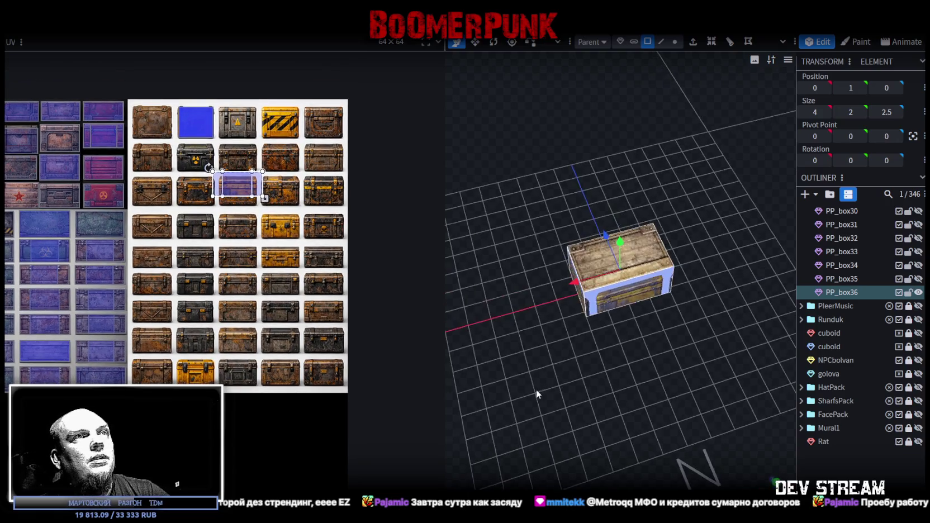
click(599, 263)
drag(64, 334, 137, 120)
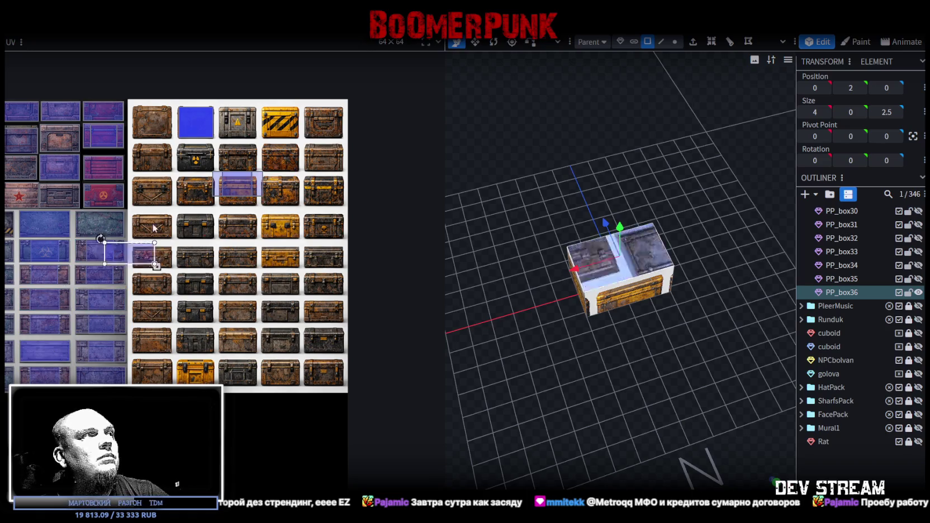
scroll(136, 127, up, 3)
scroll(136, 127, up, 3)
drag(181, 202, 134, 126)
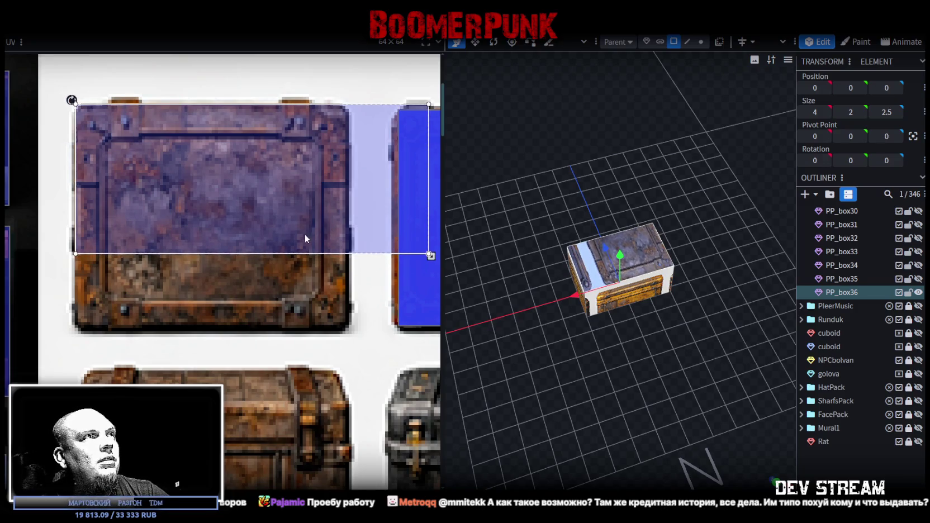
scroll(335, 240, right, 1)
drag(422, 255, 339, 330)
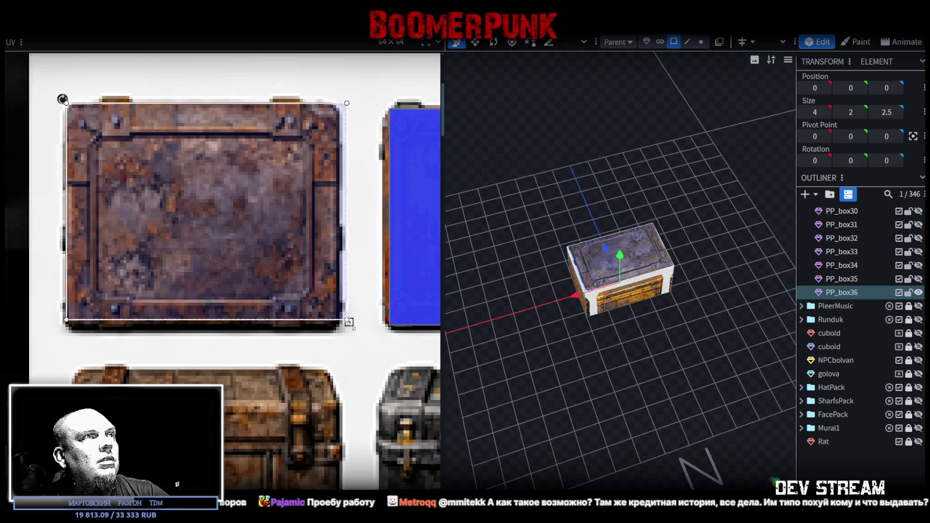
Step: Lift PP_box36 up one unit and narrow its width to 2.5 × 2 × 2.5
mouse_move(639, 386)
mouse_down()
mouse_move(500, 371)
mouse_move(721, 360)
mouse_move(705, 302)
mouse_up()
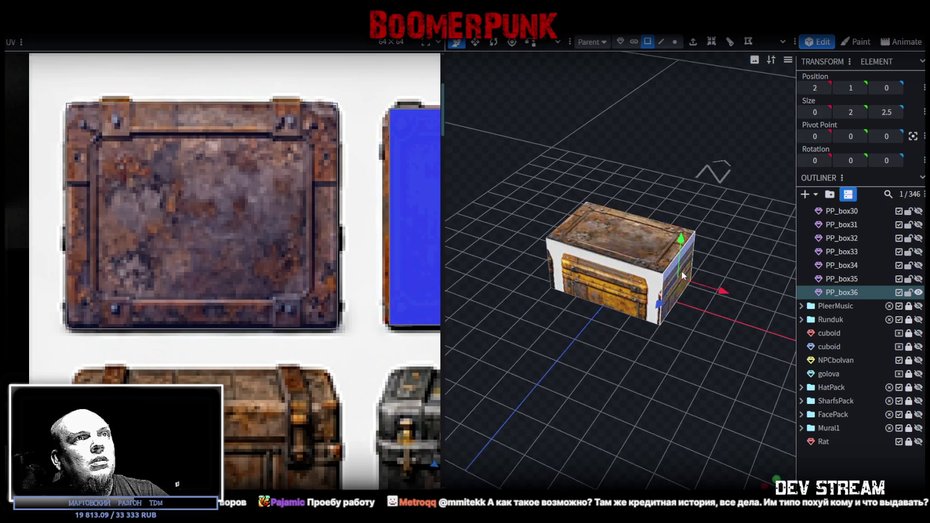
drag(682, 271, 722, 376)
drag(574, 297, 612, 352)
key(s)
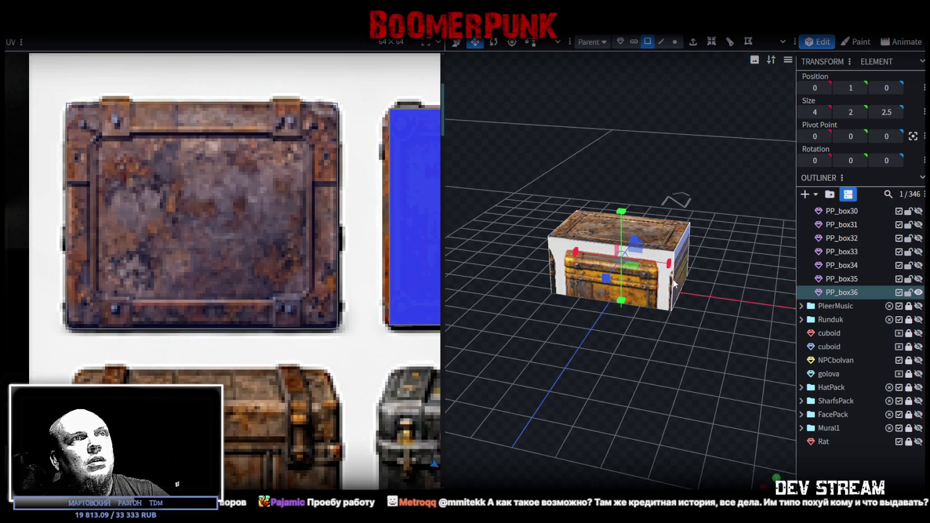
mouse_move(669, 263)
mouse_down()
mouse_move(649, 263)
mouse_move(674, 265)
mouse_move(651, 339)
mouse_move(591, 335)
mouse_move(694, 346)
mouse_move(759, 331)
mouse_move(673, 336)
mouse_up()
scroll(308, 288, down, 3)
Step: Undo an accidental depth resize that flattened PP_box36
scroll(291, 286, down, 2)
scroll(279, 285, up, 2)
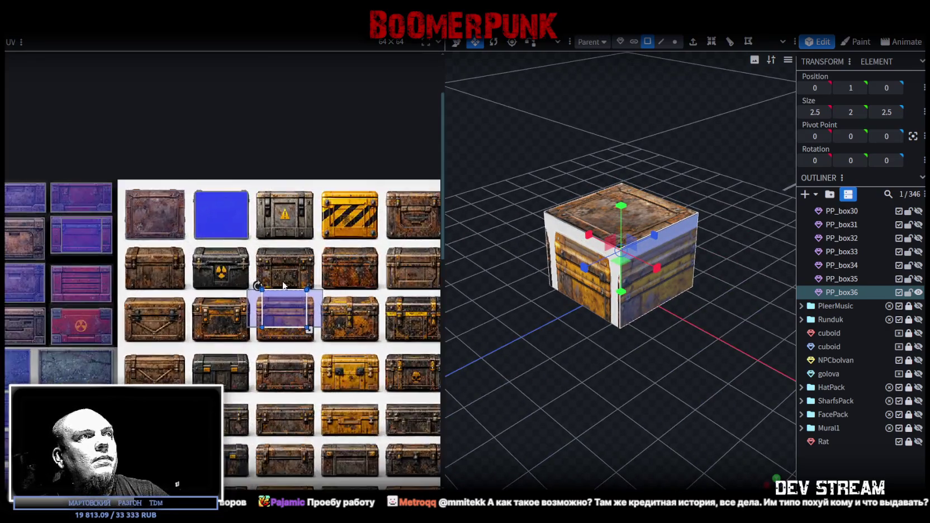
scroll(279, 287, up, 2)
mouse_move(620, 356)
mouse_down()
mouse_move(685, 351)
mouse_move(662, 294)
mouse_move(686, 340)
mouse_move(431, 344)
mouse_move(509, 256)
mouse_up()
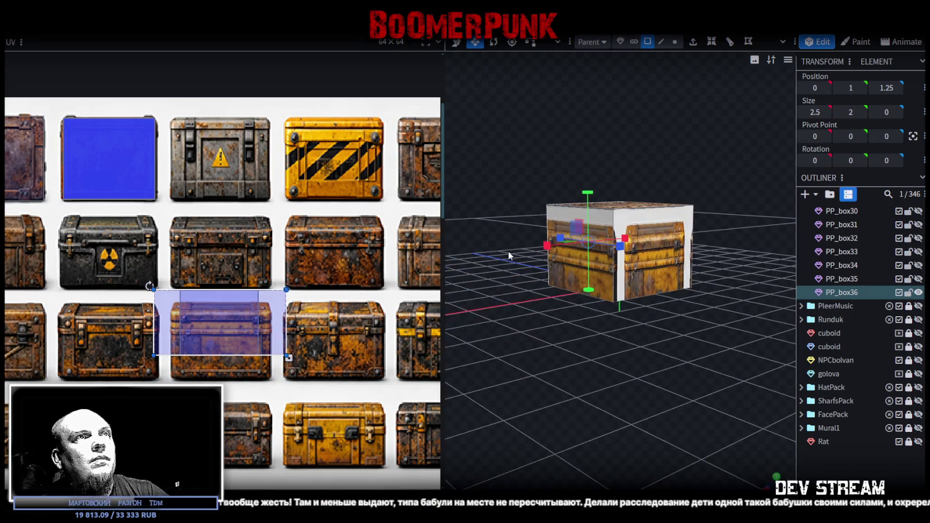
key(ctrl+z)
Step: Move two side faces' UV areas over the rusty wooden chest in the atlas
scroll(35, 439, down, 3)
drag(156, 381, 416, 252)
click(586, 278)
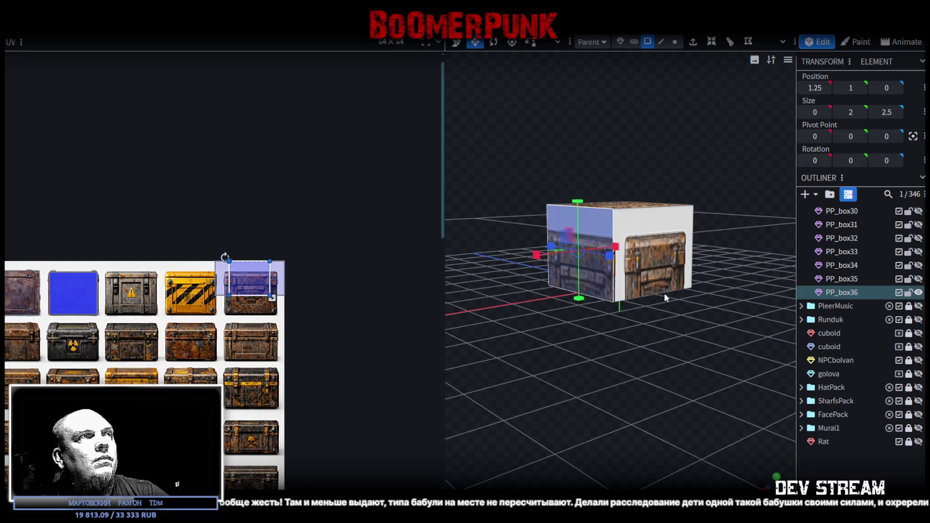
drag(665, 293, 638, 309)
scroll(251, 274, up, 3)
scroll(250, 274, up, 3)
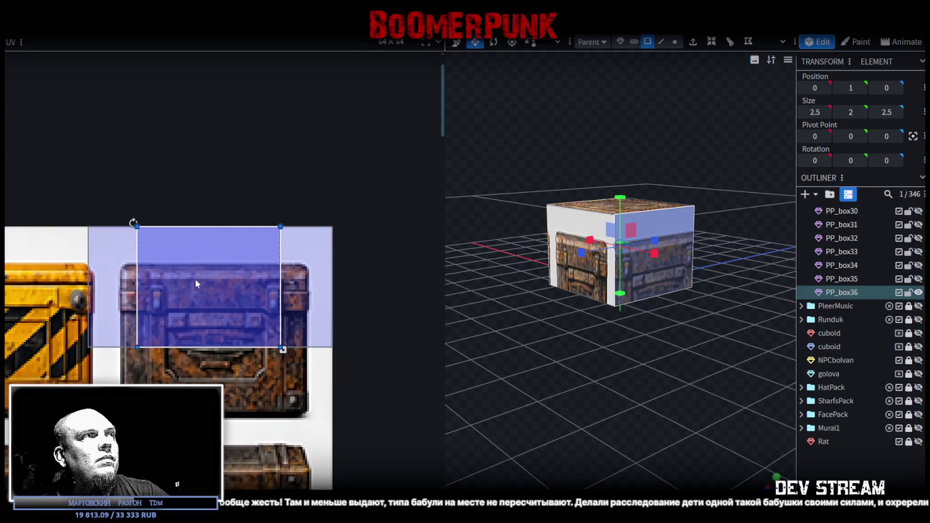
drag(201, 274, 417, 274)
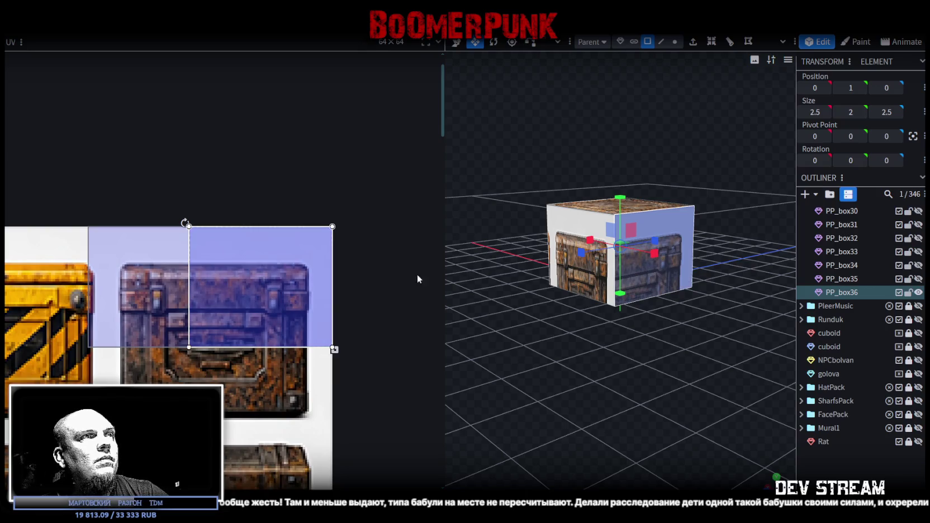
Step: Narrow, shift and rewiden the left face's UV area to fit over the chest
click(567, 227)
drag(334, 349, 225, 350)
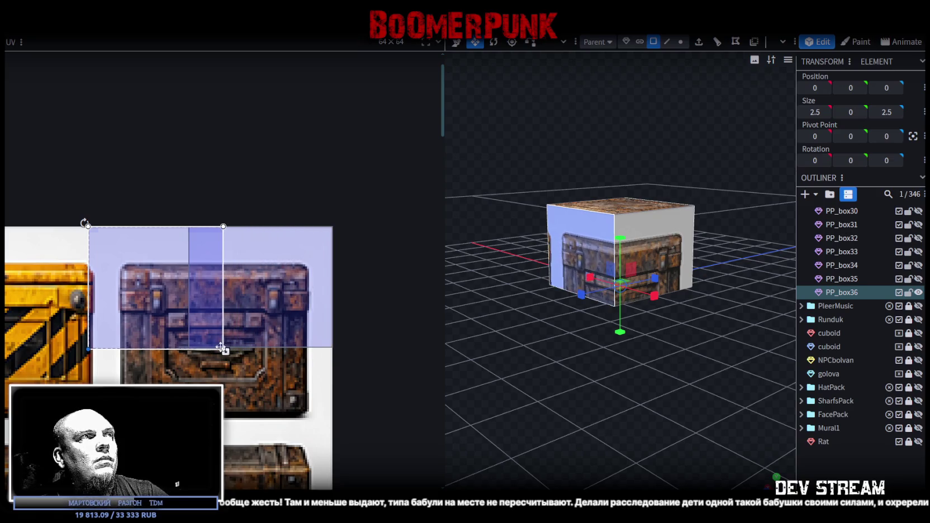
mouse_move(165, 325)
mouse_down()
mouse_move(268, 323)
mouse_move(261, 318)
mouse_up()
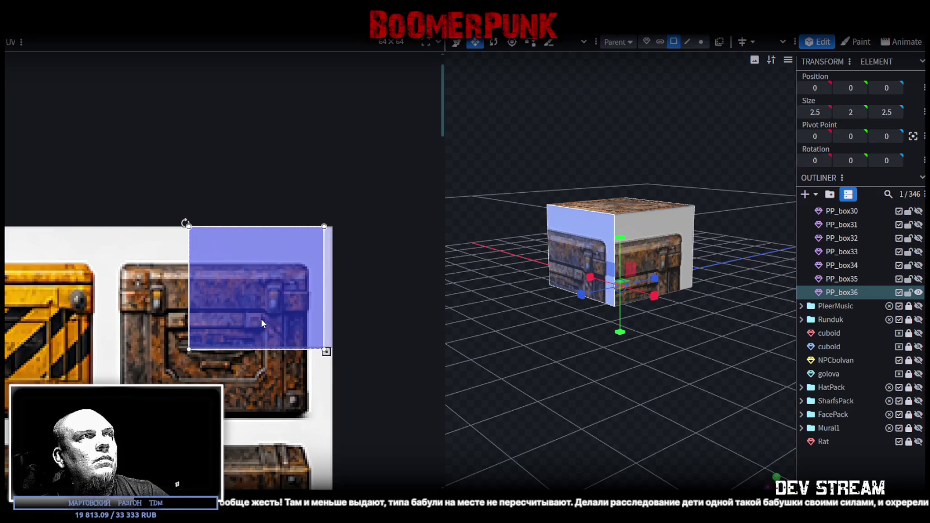
scroll(298, 294, up, 5)
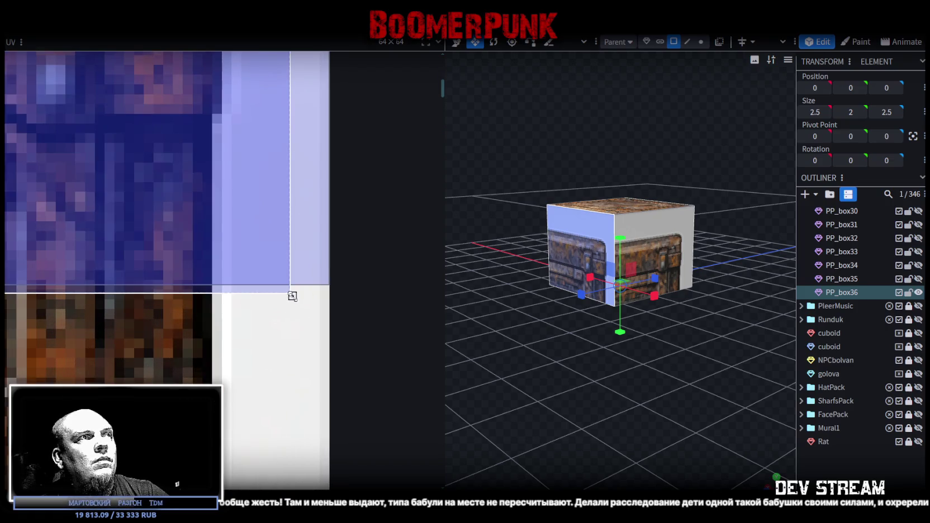
drag(292, 295, 331, 286)
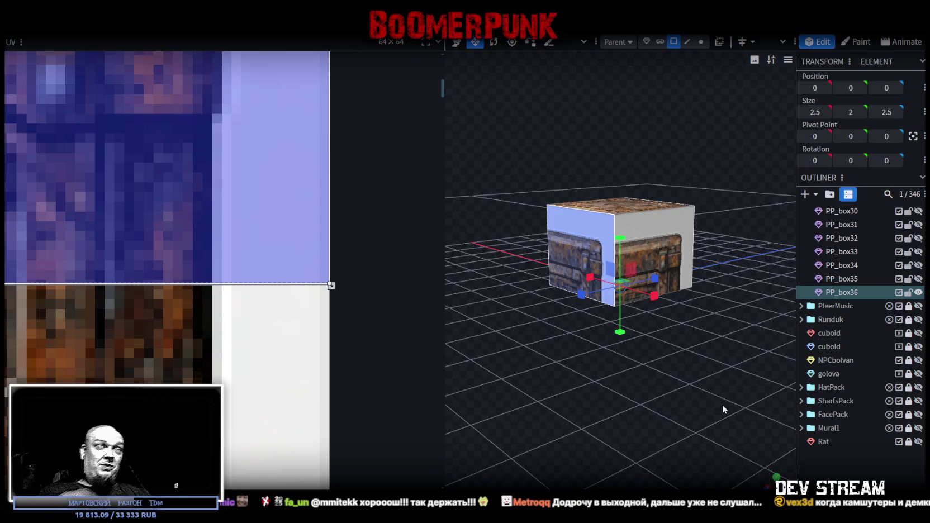
Step: Raise the face's UV bottom edge slightly, zoom out, then show the desktop with Win+D
mouse_move(332, 286)
mouse_down()
mouse_move(328, 278)
mouse_move(336, 286)
mouse_up()
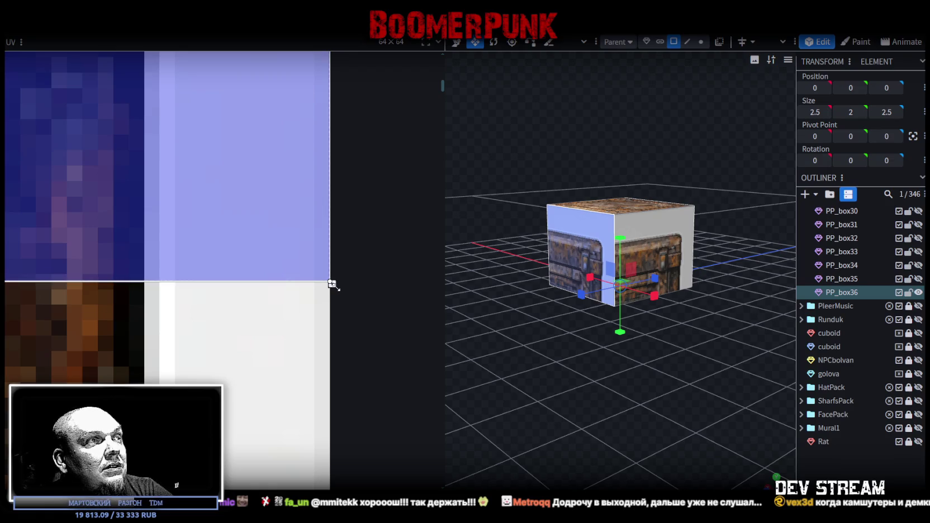
scroll(240, 288, down, 2)
scroll(241, 290, down, 3)
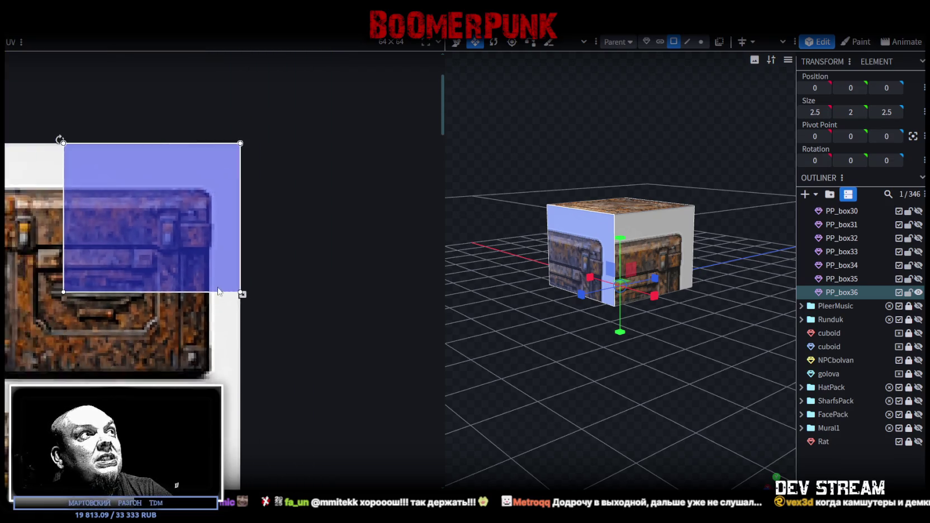
scroll(263, 321, down, 2)
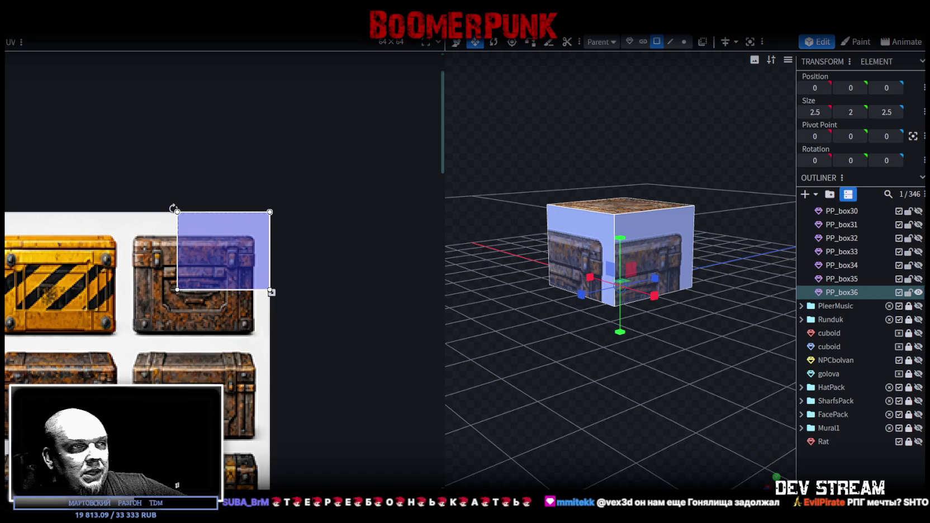
key(super+d)
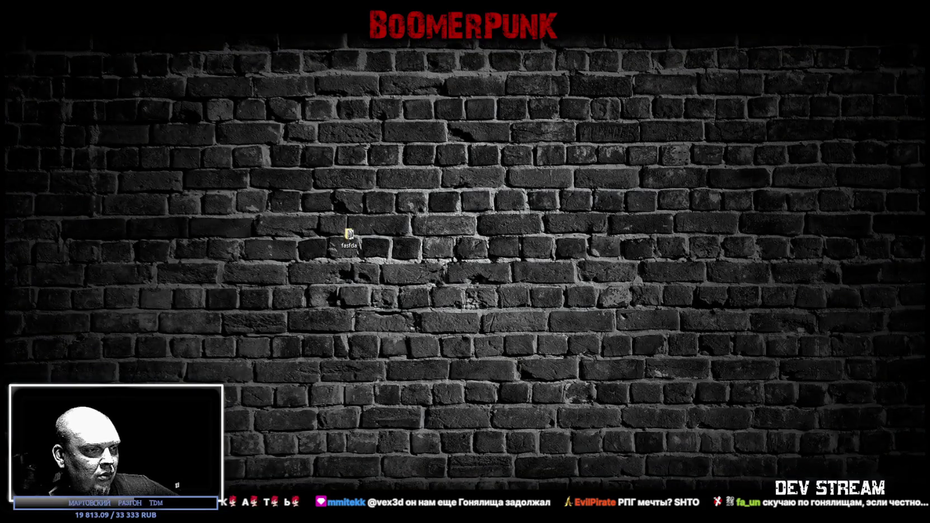
Step: Restore Blockbench, then switch to the 'BRAT base Rebuild' Google Sheets spreadsheet in Chrome
key(super+d)
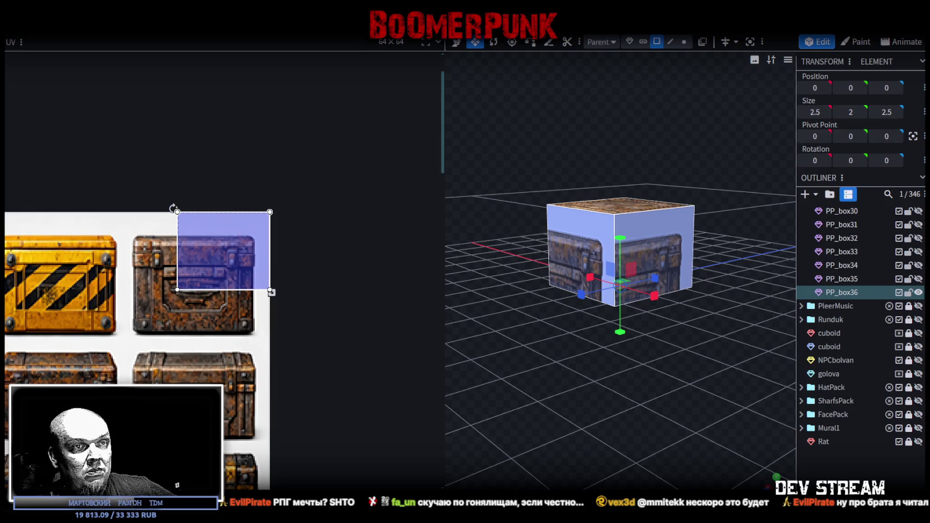
key(alt+Tab)
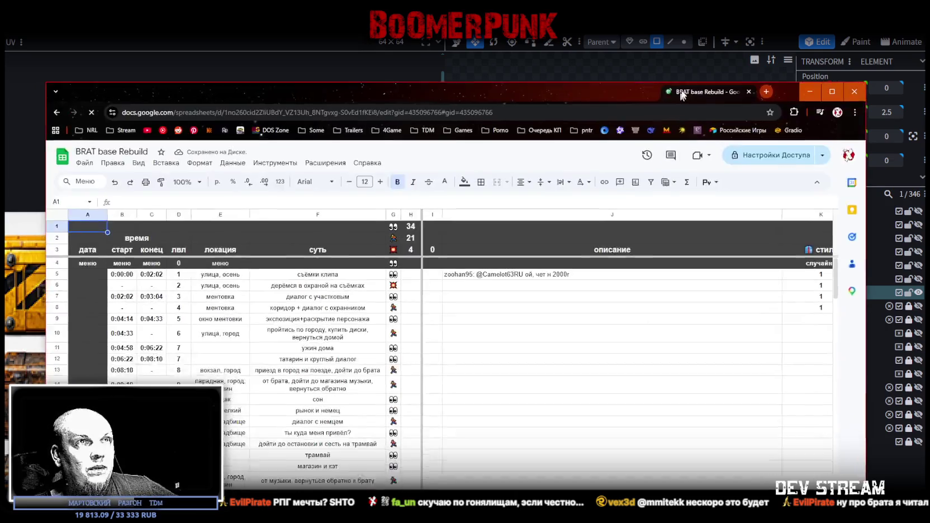
scroll(336, 240, up, 2)
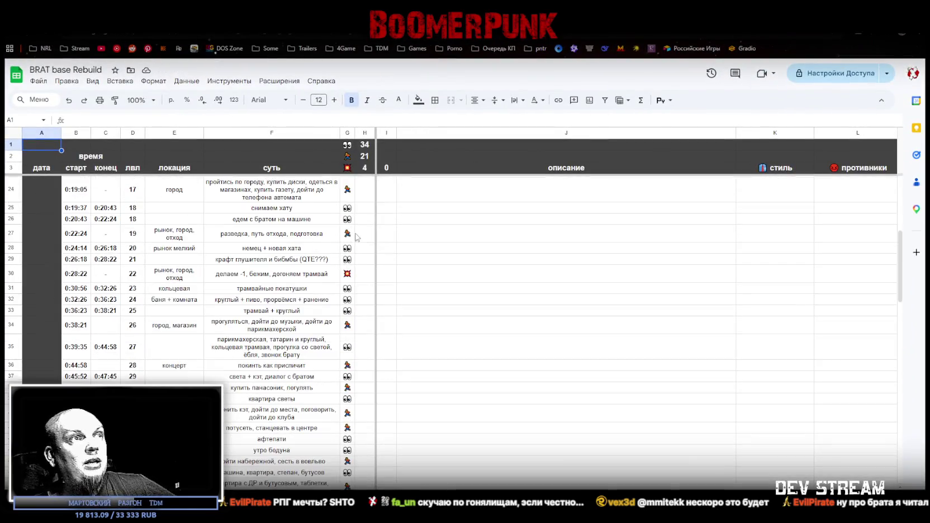
scroll(357, 234, up, 2)
scroll(360, 224, up, 2)
scroll(360, 214, up, 2)
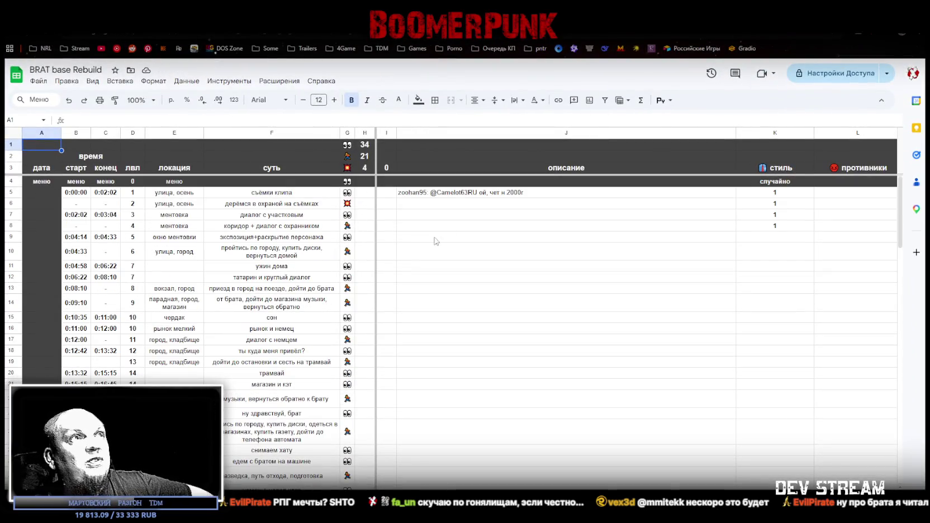
scroll(358, 342, down, 5)
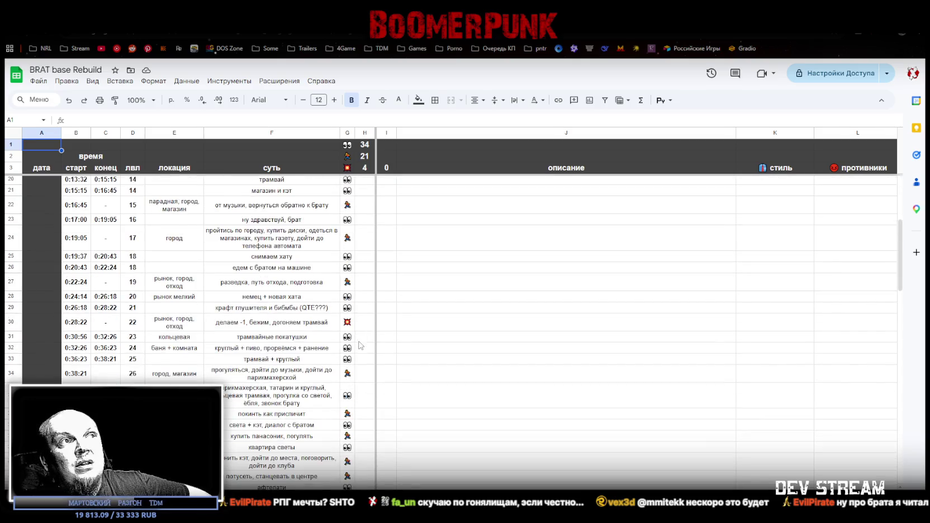
scroll(356, 350, down, 3)
scroll(350, 361, down, 3)
scroll(337, 366, down, 3)
scroll(337, 365, up, 8)
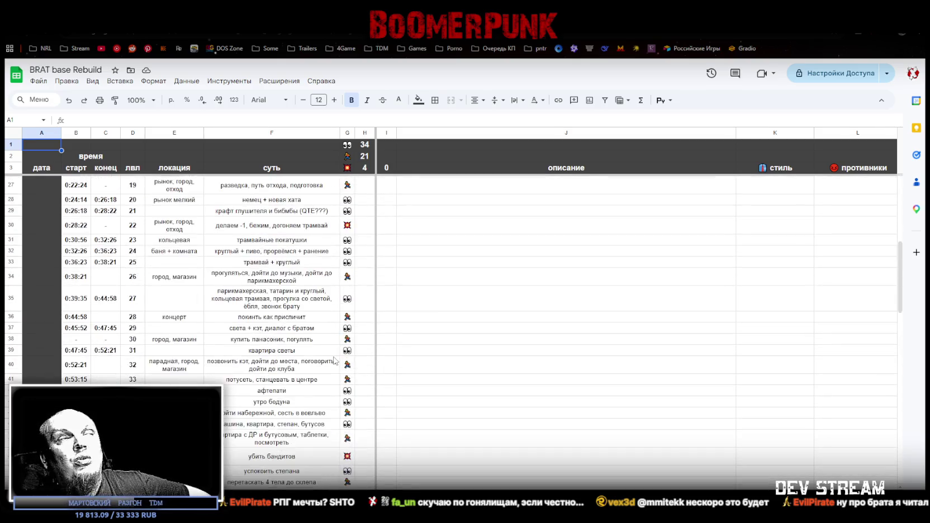
scroll(335, 358, up, 7)
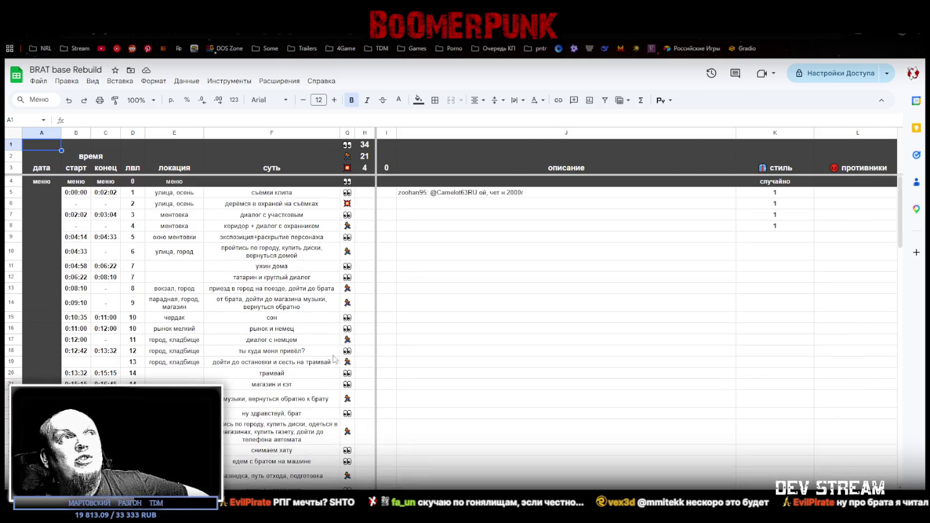
click(346, 205)
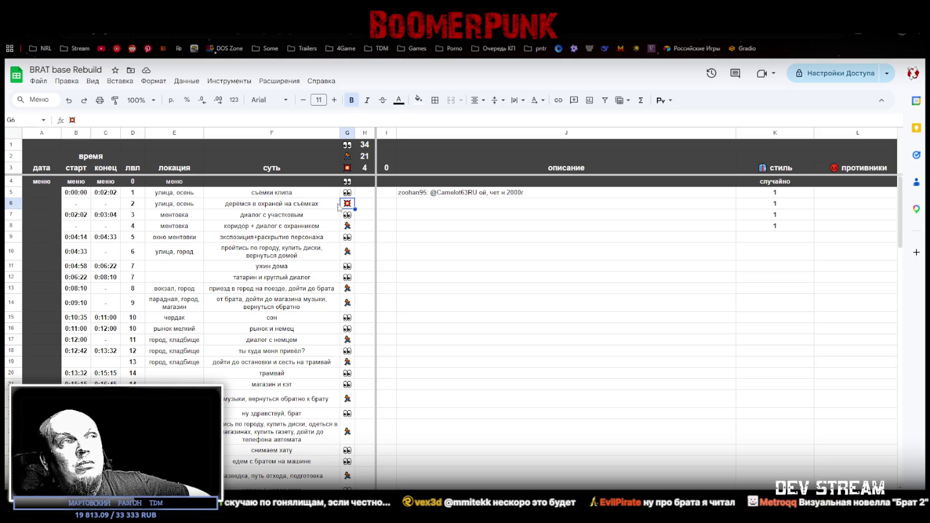
scroll(328, 208, down, 4)
click(352, 370)
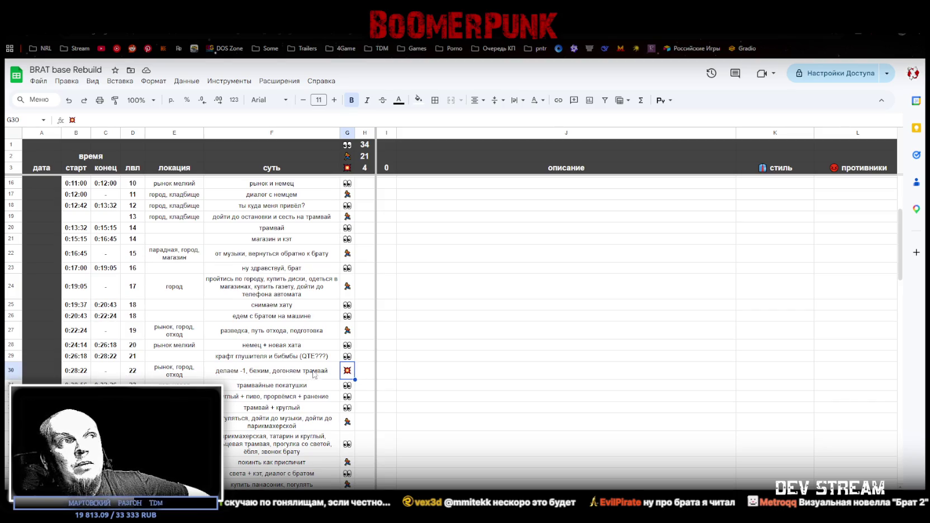
scroll(310, 304, down, 1)
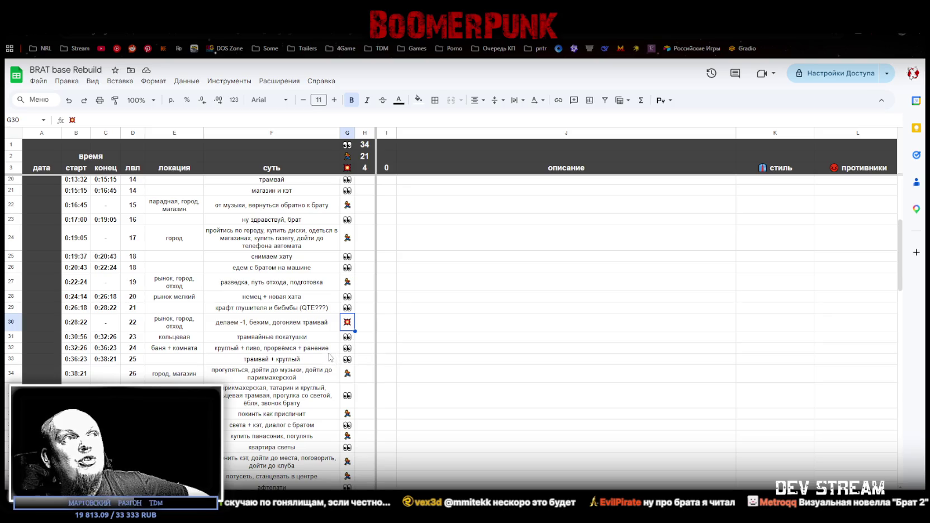
scroll(320, 353, down, 1)
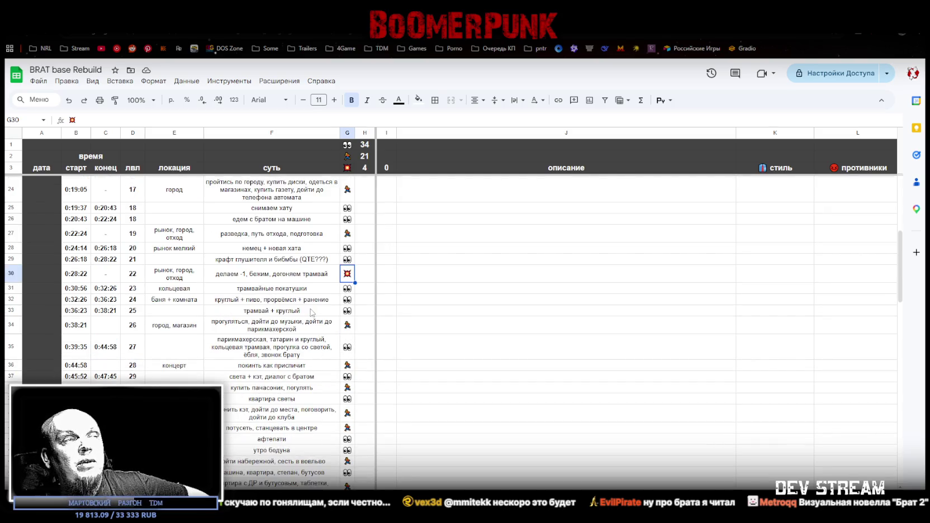
click(307, 326)
scroll(307, 324, down, 2)
scroll(317, 217, up, 2)
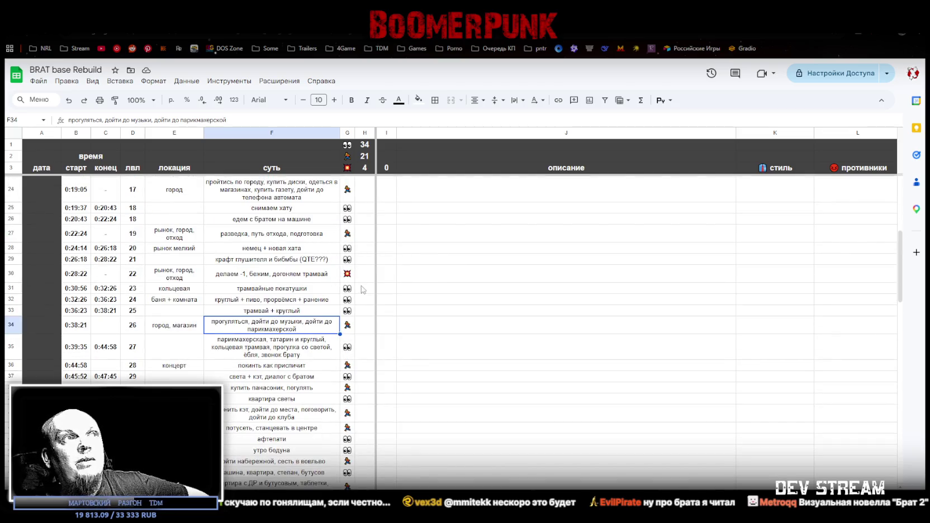
scroll(326, 339, down, 1)
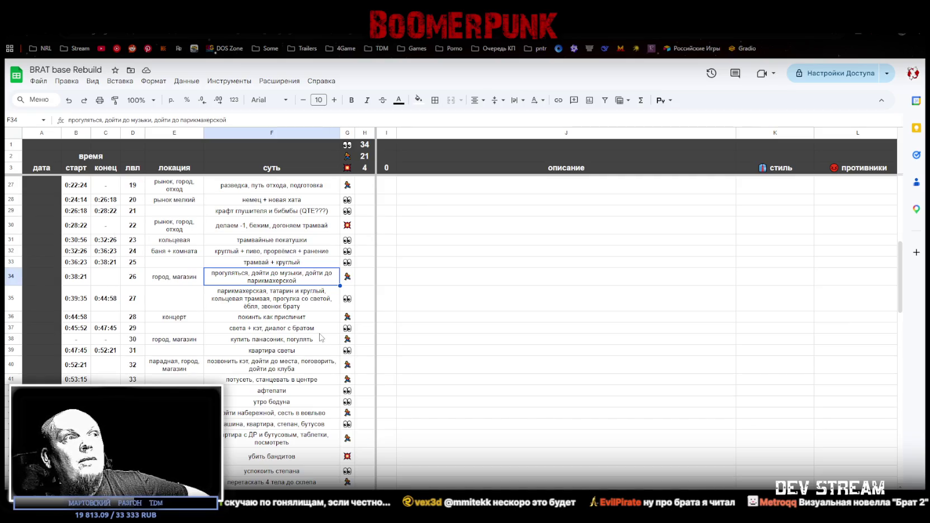
click(297, 457)
scroll(317, 435, down, 3)
scroll(317, 436, down, 2)
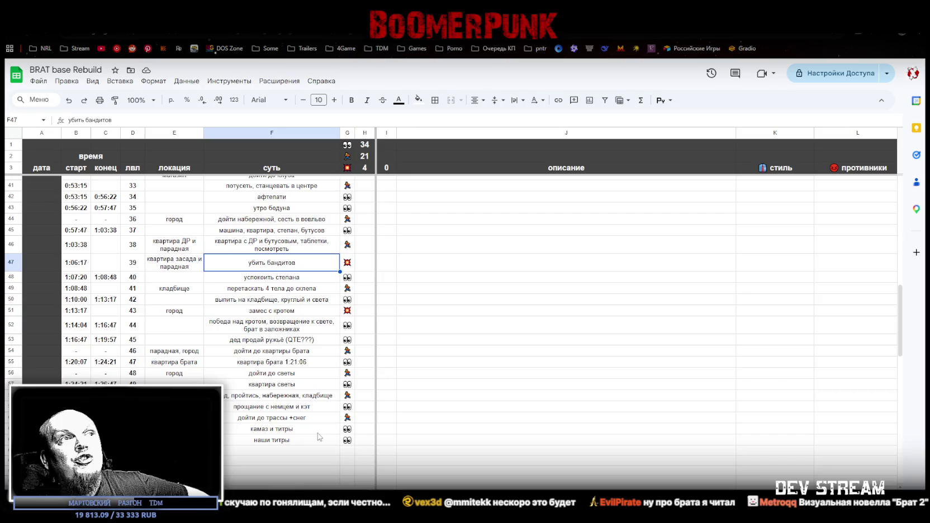
scroll(320, 437, up, 1)
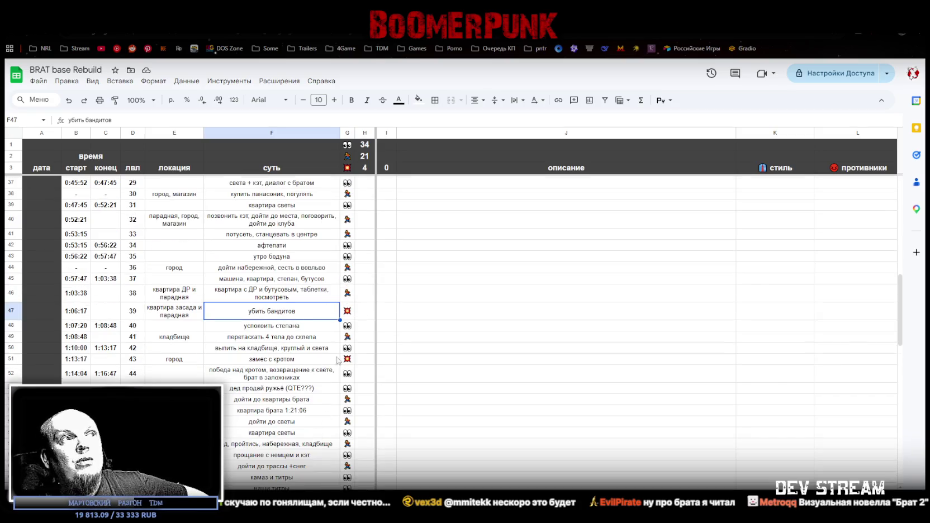
click(324, 359)
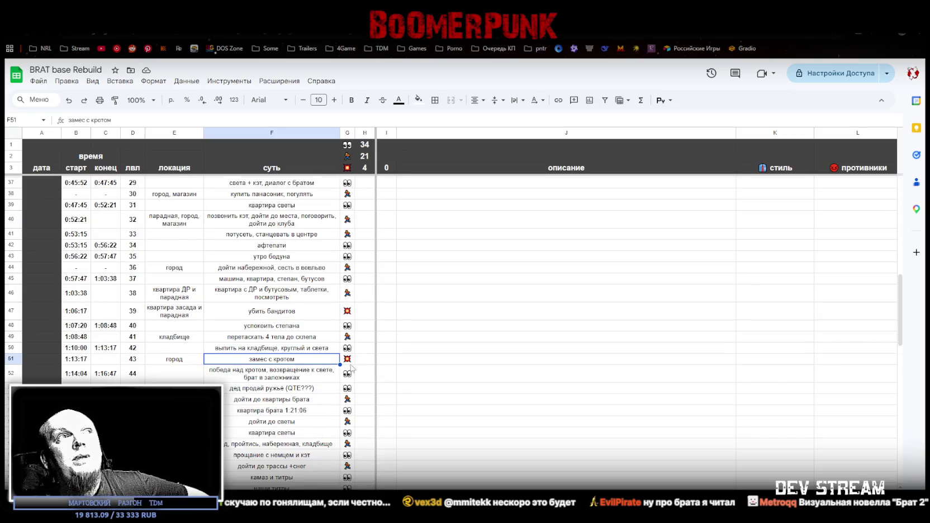
scroll(351, 368, up, 5)
scroll(355, 266, up, 3)
scroll(325, 210, up, 3)
scroll(334, 426, down, 5)
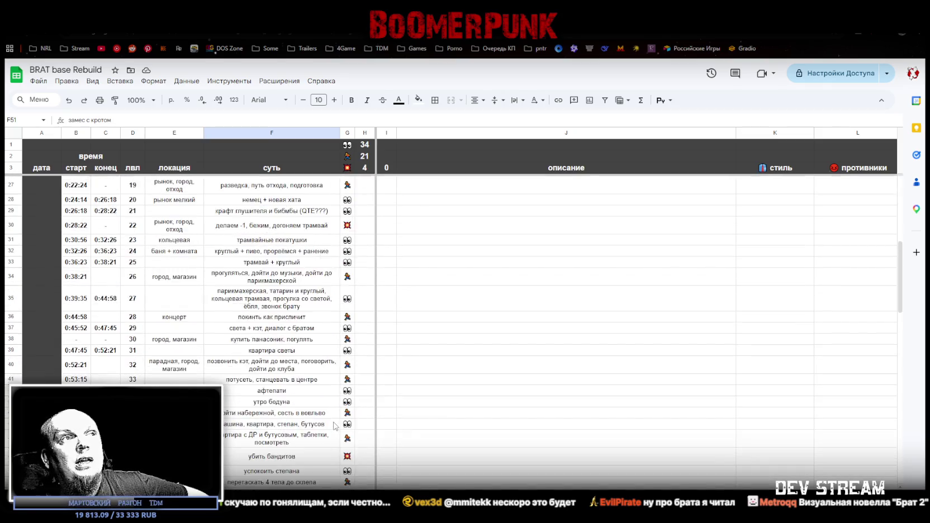
scroll(334, 426, down, 5)
click(297, 448)
click(297, 442)
click(299, 432)
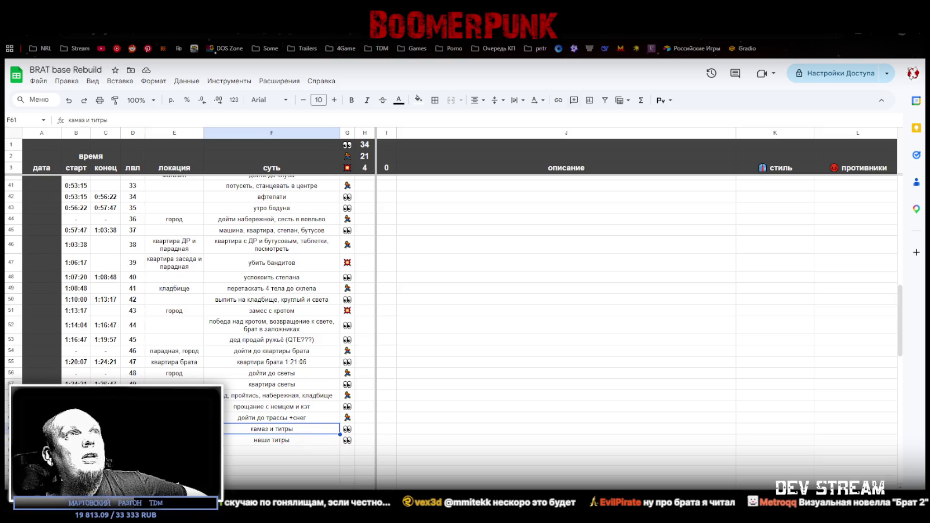
key(super+Down)
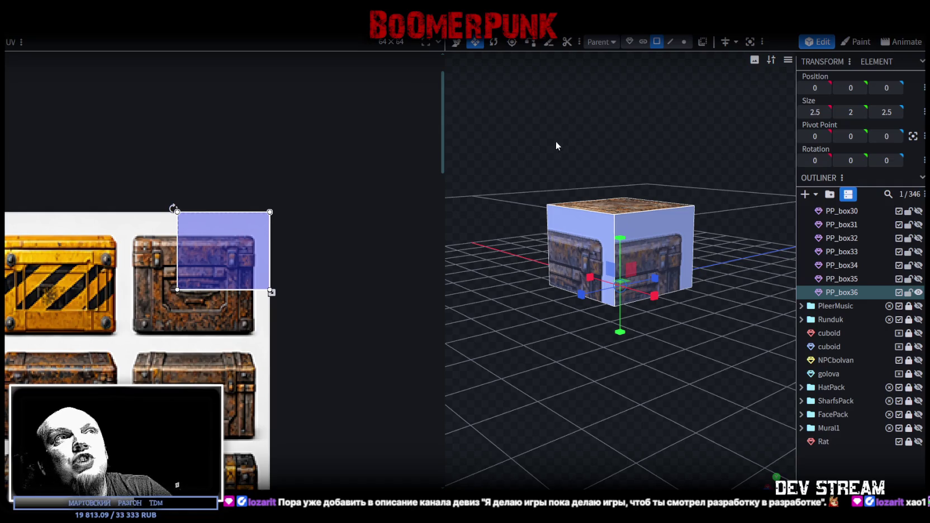
Step: Lower PP_box36's top face from 2 to 1.75, making the crate 2.5 × 1.75 × 2.5
scroll(556, 146, down, 1)
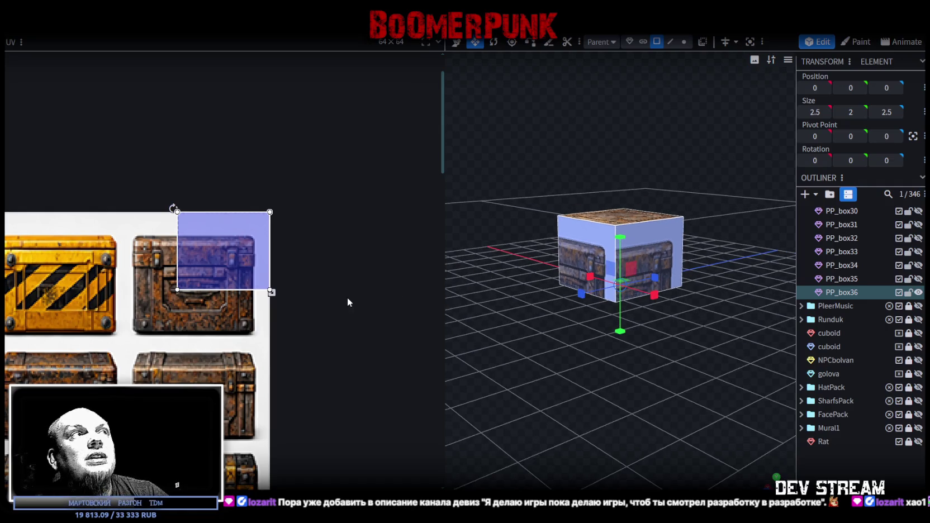
drag(571, 371, 595, 401)
scroll(134, 350, down, 5)
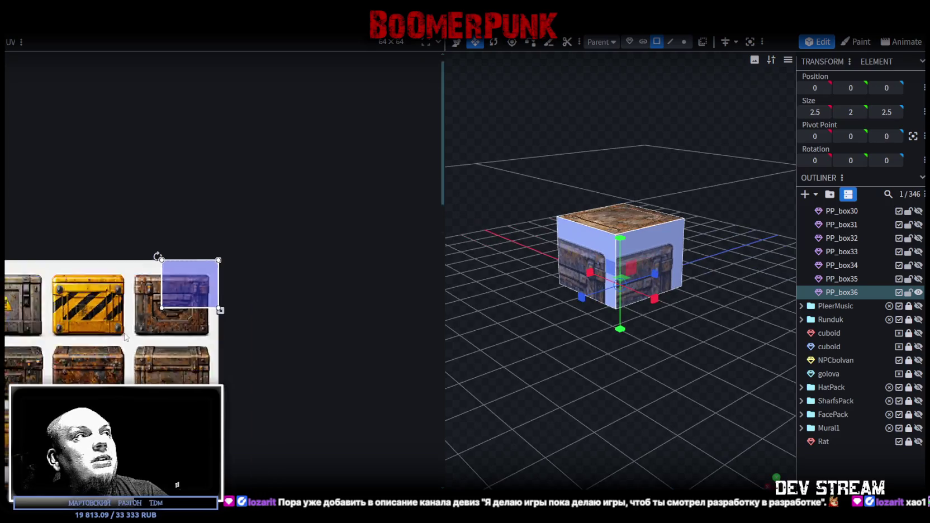
scroll(134, 350, up, 2)
scroll(265, 308, up, 3)
scroll(260, 229, up, 2)
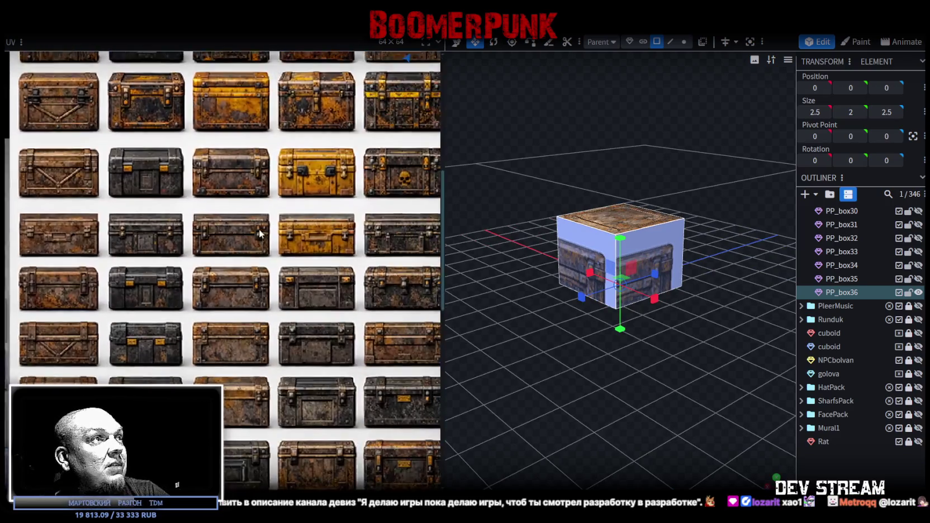
scroll(263, 265, up, 1)
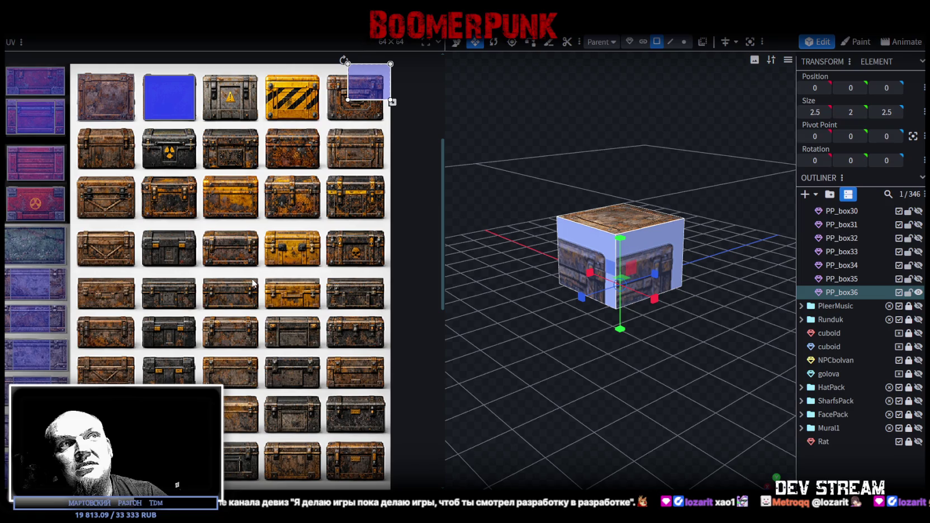
scroll(279, 257, up, 1)
scroll(313, 185, up, 1)
scroll(332, 148, up, 2)
scroll(332, 147, up, 2)
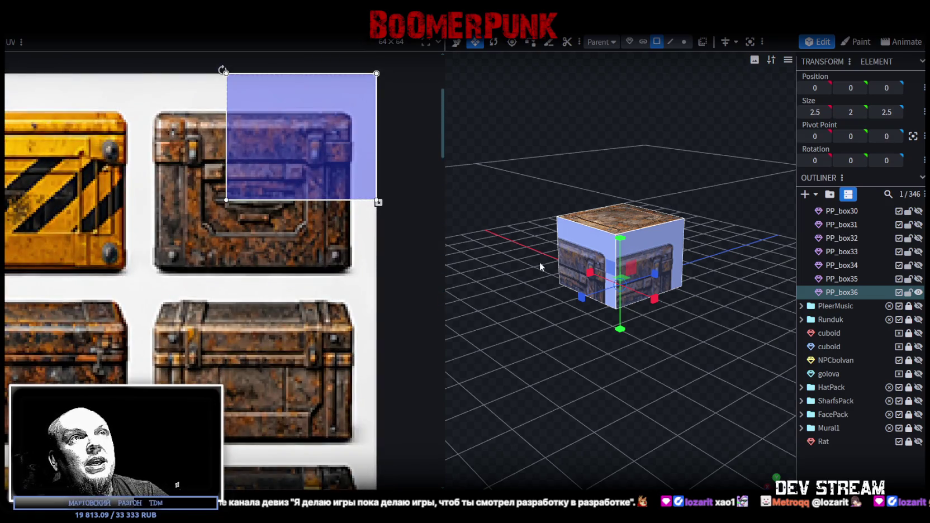
scroll(190, 223, down, 2)
scroll(150, 287, down, 2)
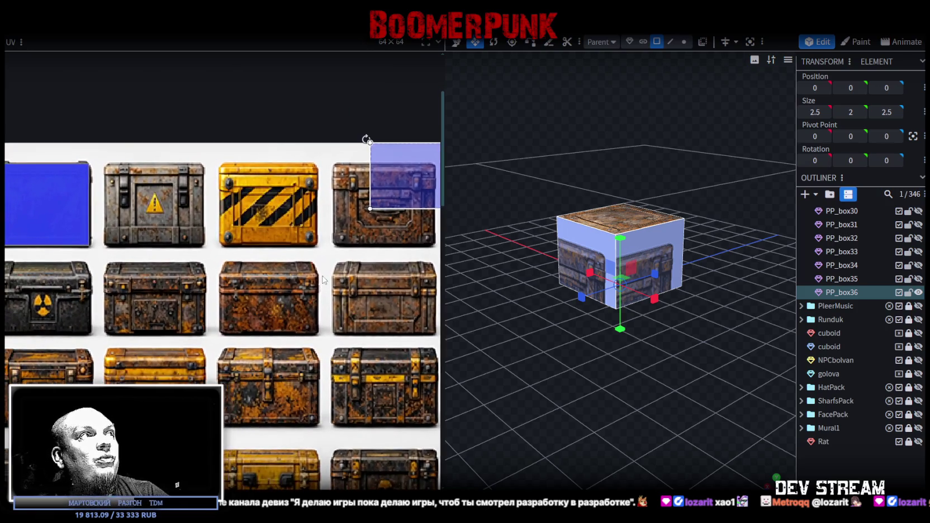
scroll(313, 251, down, 2)
click(649, 218)
mouse_move(621, 183)
mouse_down()
mouse_move(528, 203)
mouse_move(538, 198)
mouse_up()
Step: Push PP_box36's side faces outward so the crate is 3 wide and 3 deep
click(610, 263)
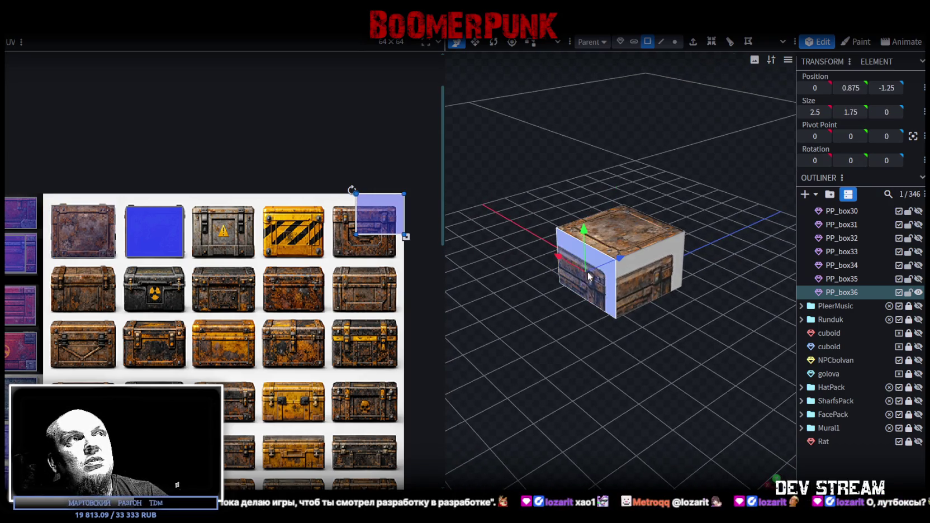
drag(617, 256, 635, 273)
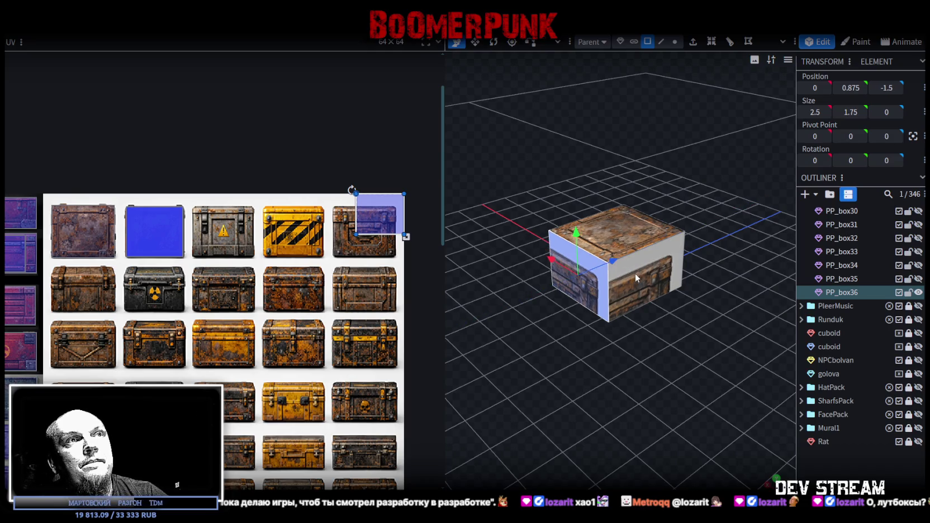
mouse_move(707, 280)
mouse_down()
mouse_move(626, 283)
mouse_move(705, 277)
mouse_up()
click(661, 277)
click(618, 289)
mouse_move(618, 289)
mouse_down()
mouse_move(533, 204)
mouse_move(656, 283)
mouse_move(670, 271)
mouse_up()
Step: Raise the crate's top face to height 2.5 and inspect the enlarged box
key(v)
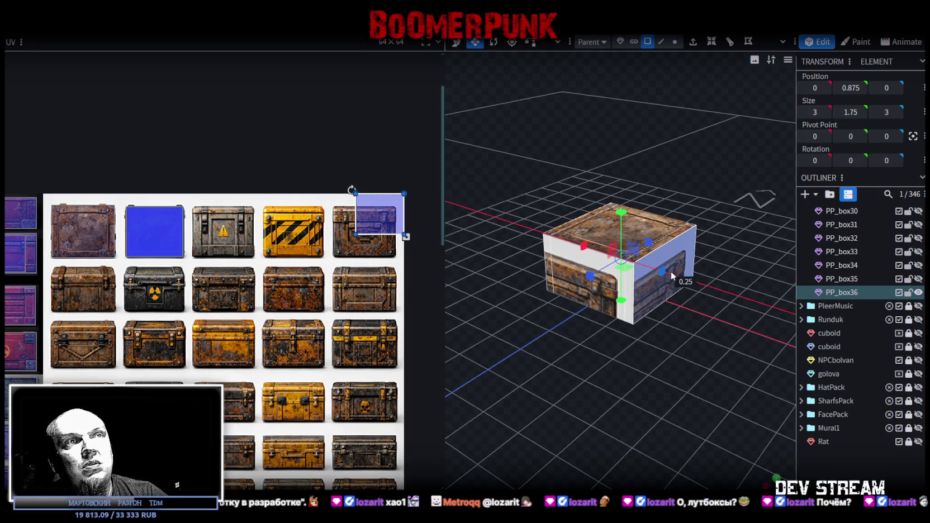
click(657, 229)
drag(656, 227, 568, 334)
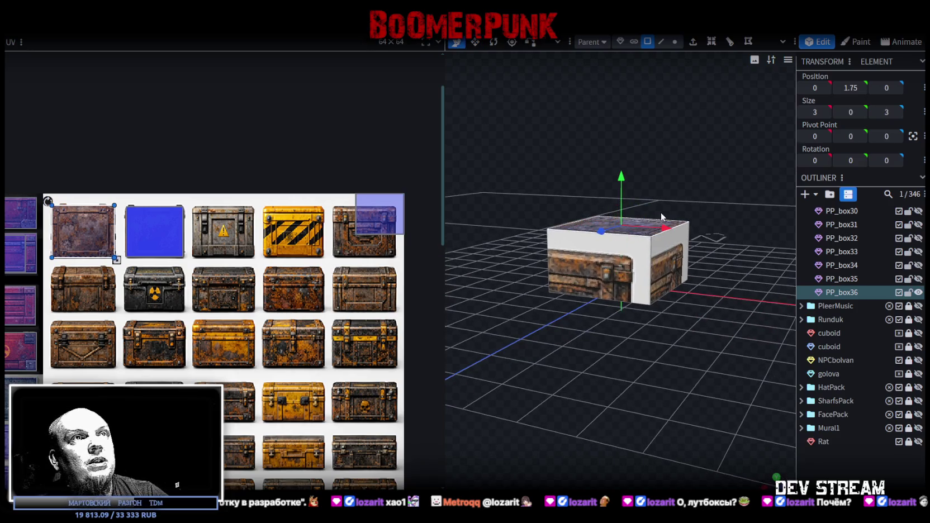
key(v)
drag(622, 176, 621, 150)
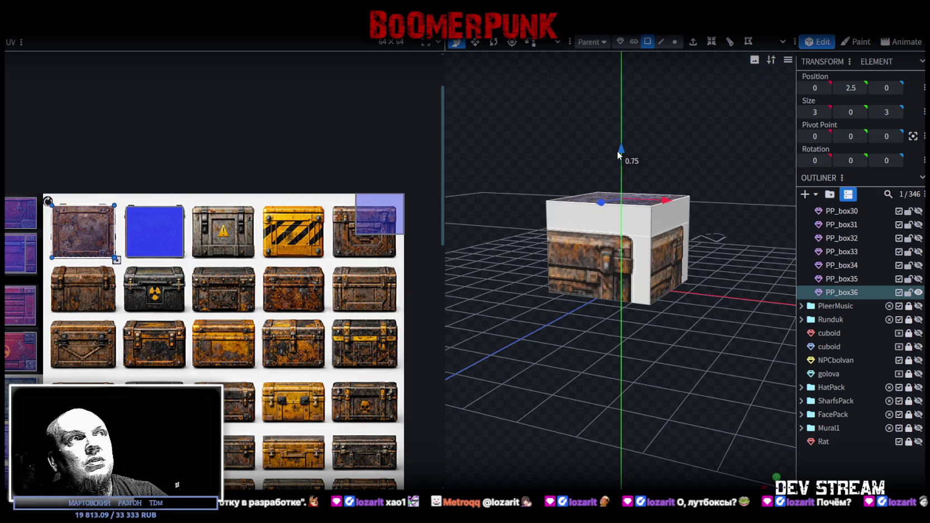
mouse_move(543, 184)
mouse_down()
mouse_move(469, 286)
mouse_move(587, 273)
mouse_up()
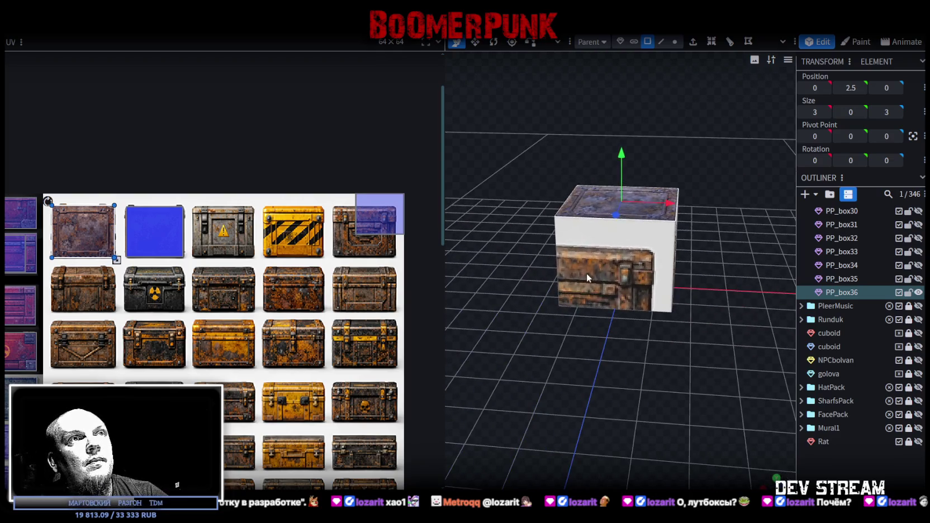
click(587, 274)
drag(494, 257, 570, 251)
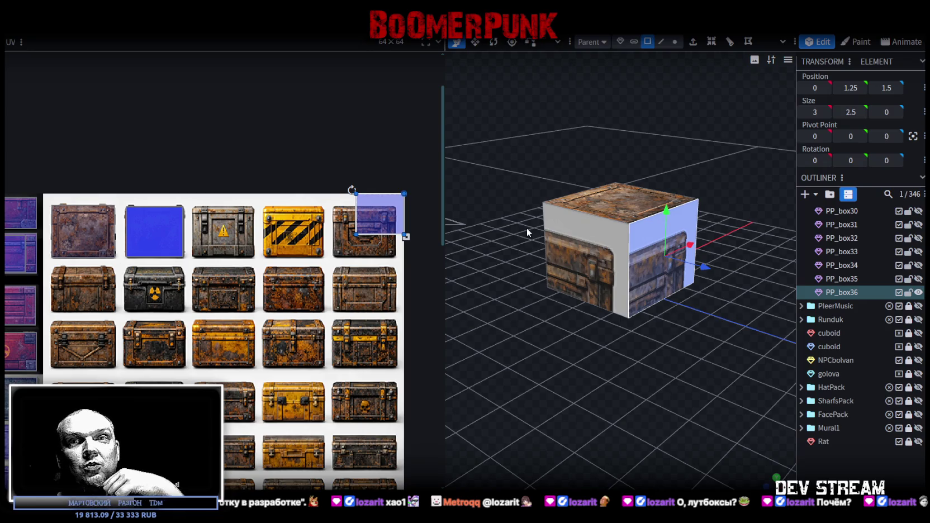
scroll(582, 244, up, 1)
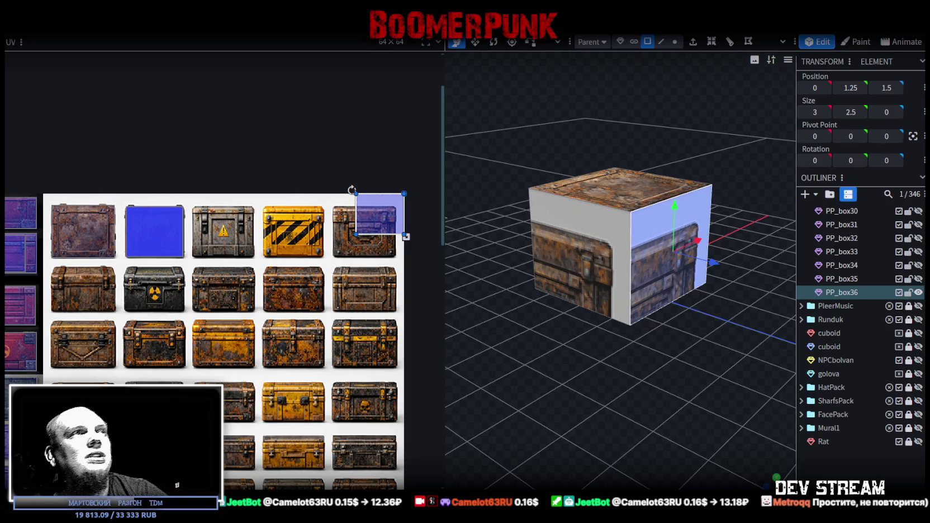
key(KP_1)
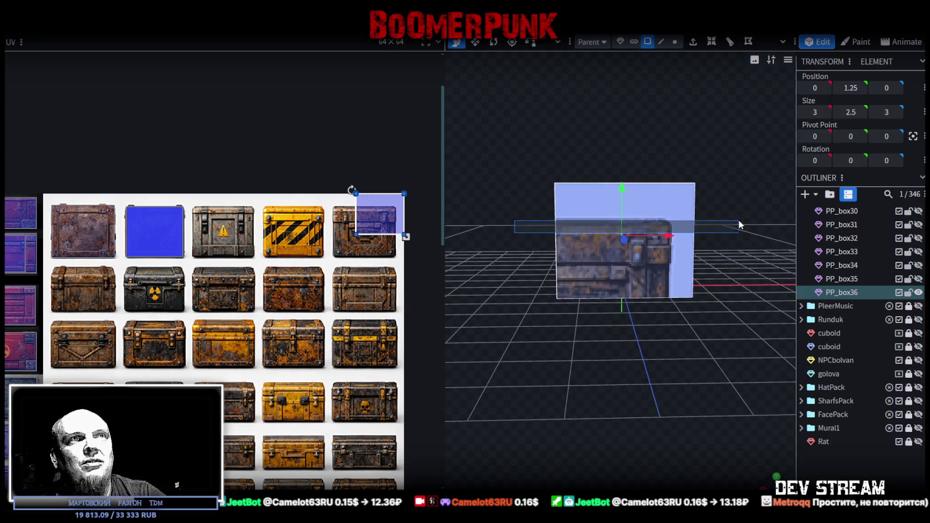
Step: Move PP_box36's UV area onto the yellow rusty chest tile and check the 3 × 2.5 × 3 crate
scroll(336, 213, down, 3)
scroll(352, 224, down, 1)
scroll(341, 215, down, 1)
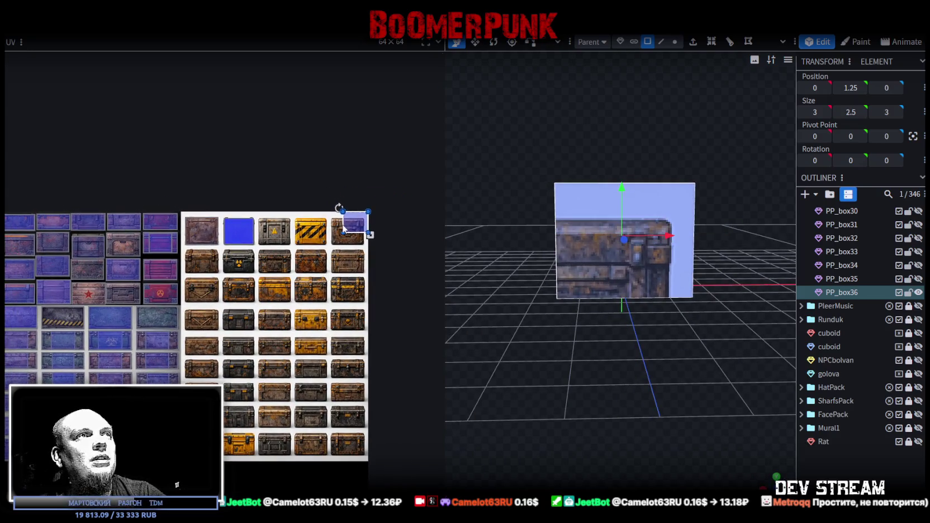
drag(353, 220, 266, 310)
mouse_move(502, 271)
mouse_down()
mouse_move(582, 206)
mouse_move(578, 233)
mouse_move(512, 298)
mouse_up()
key(KP_1)
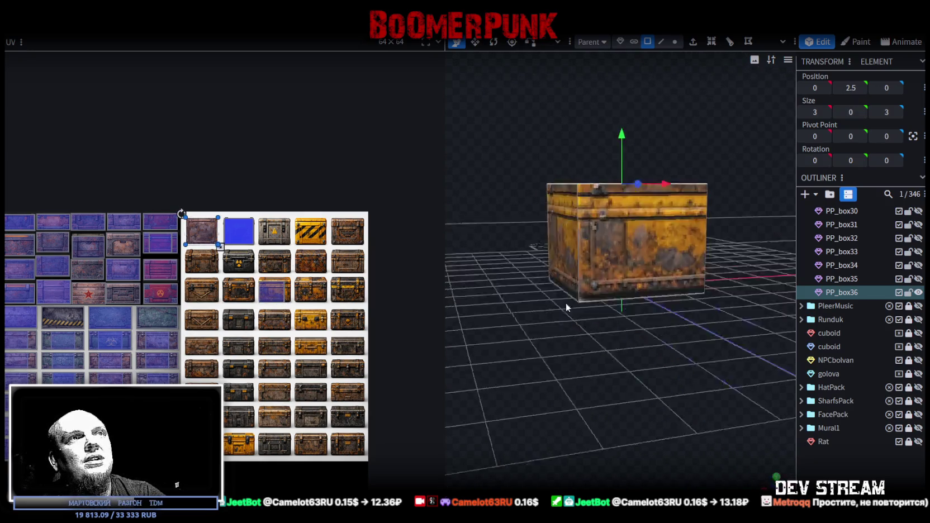
key(ctrl+z)
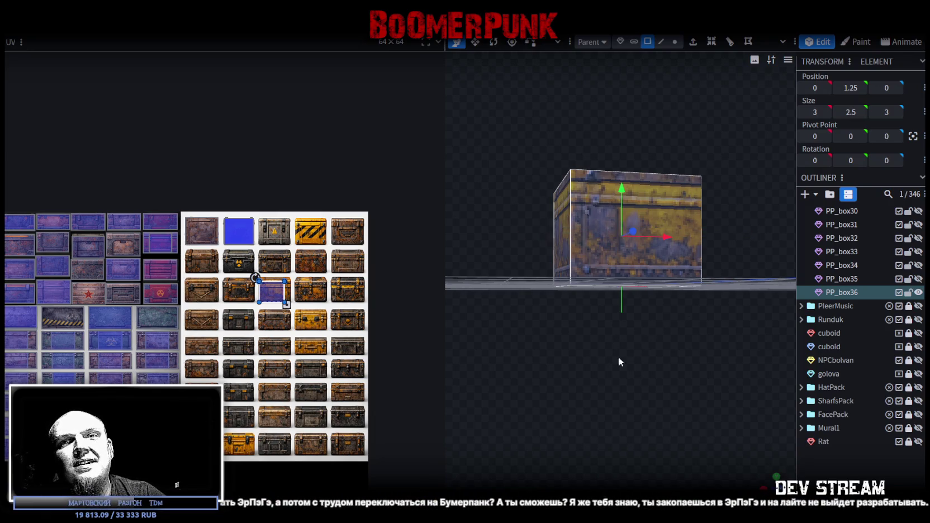
drag(605, 357, 623, 418)
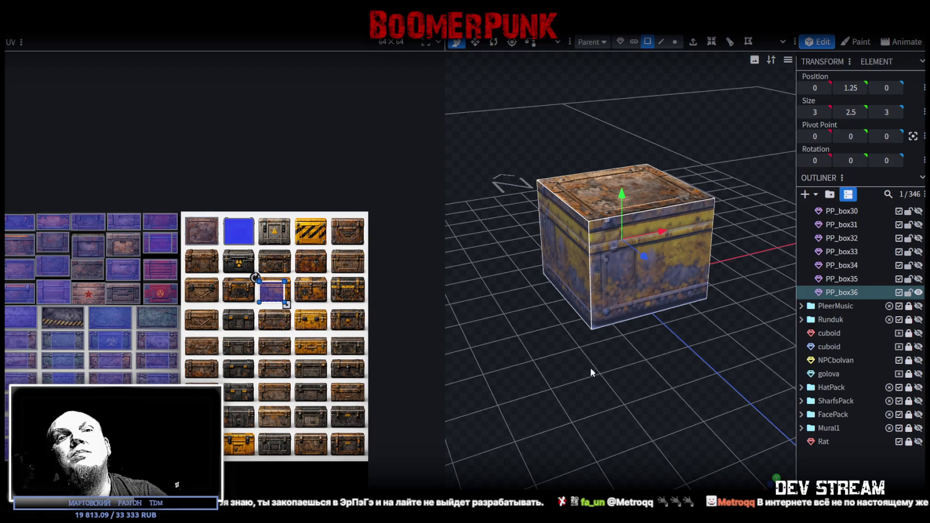
mouse_move(588, 352)
mouse_down()
mouse_move(617, 376)
mouse_move(598, 356)
mouse_move(628, 346)
mouse_move(622, 384)
mouse_move(601, 383)
mouse_move(610, 391)
mouse_up()
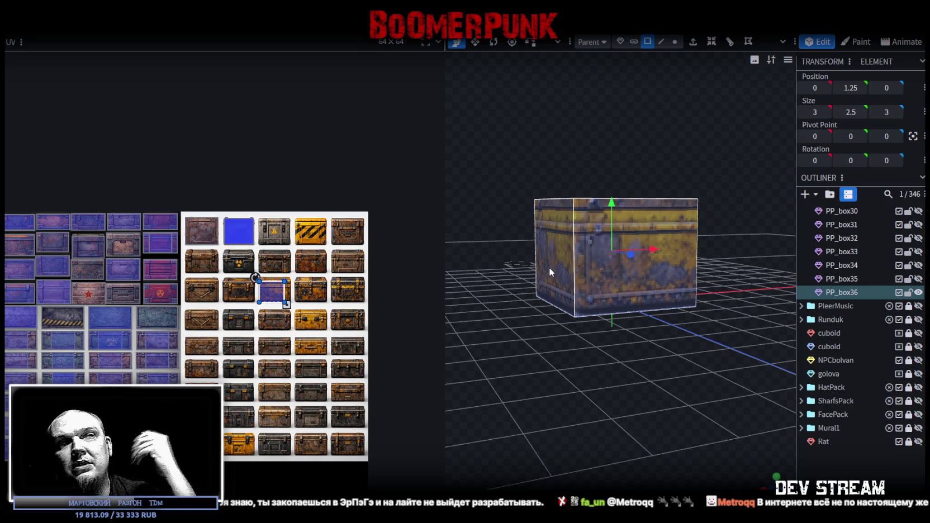
scroll(282, 283, up, 5)
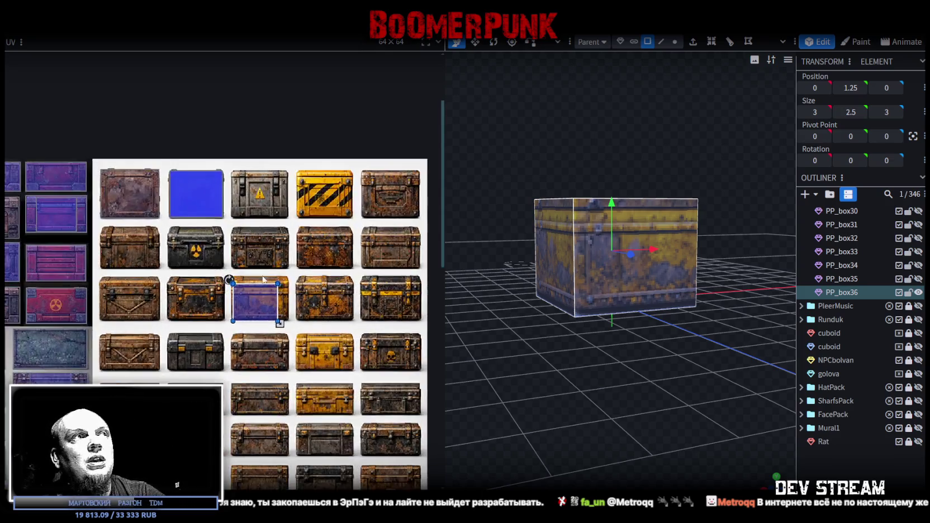
Step: Map the crate lid onto PP_box36's top and stretch the rusty chest front over its sides
drag(237, 305, 235, 306)
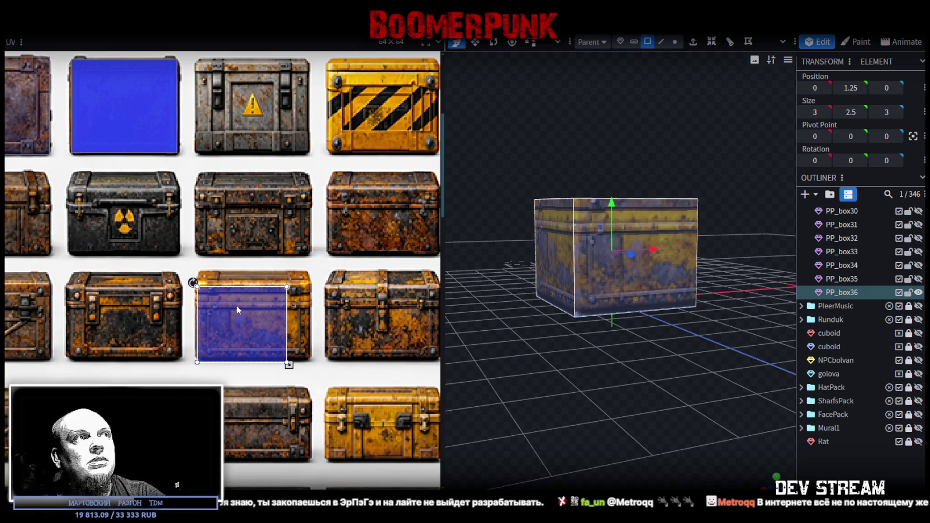
scroll(311, 330, down, 3)
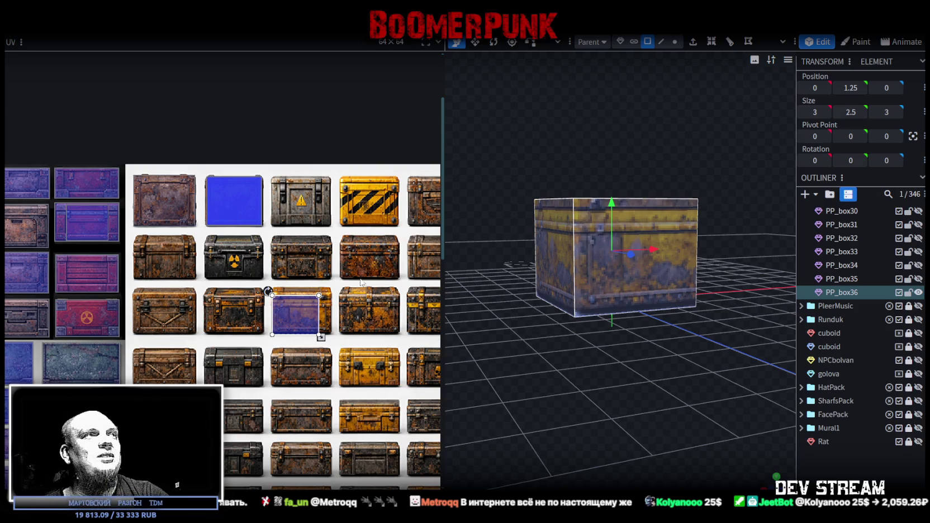
mouse_move(550, 383)
mouse_down()
mouse_move(588, 390)
mouse_move(531, 375)
mouse_move(585, 385)
mouse_move(571, 378)
mouse_move(582, 421)
mouse_move(558, 423)
mouse_move(554, 392)
mouse_up()
click(526, 226)
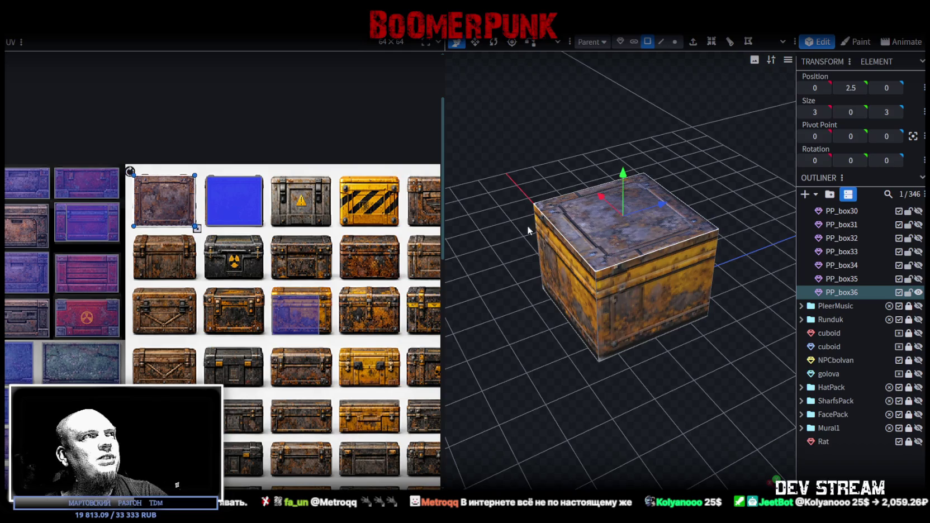
scroll(321, 346, up, 2)
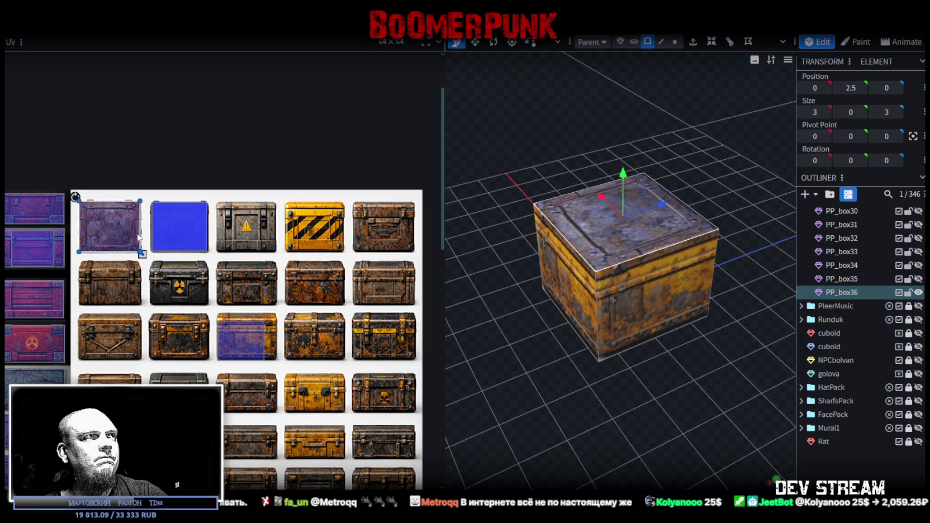
mouse_move(566, 417)
mouse_down()
mouse_move(580, 383)
mouse_move(509, 236)
mouse_move(751, 247)
mouse_up()
click(584, 270)
drag(235, 332, 109, 290)
scroll(110, 290, up, 5)
drag(200, 294, 152, 293)
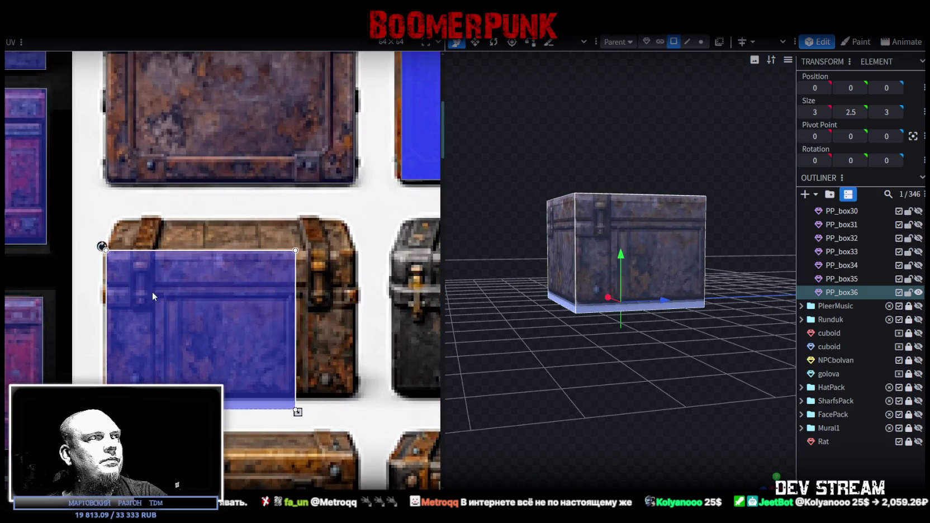
scroll(235, 330, down, 1)
drag(268, 388, 327, 375)
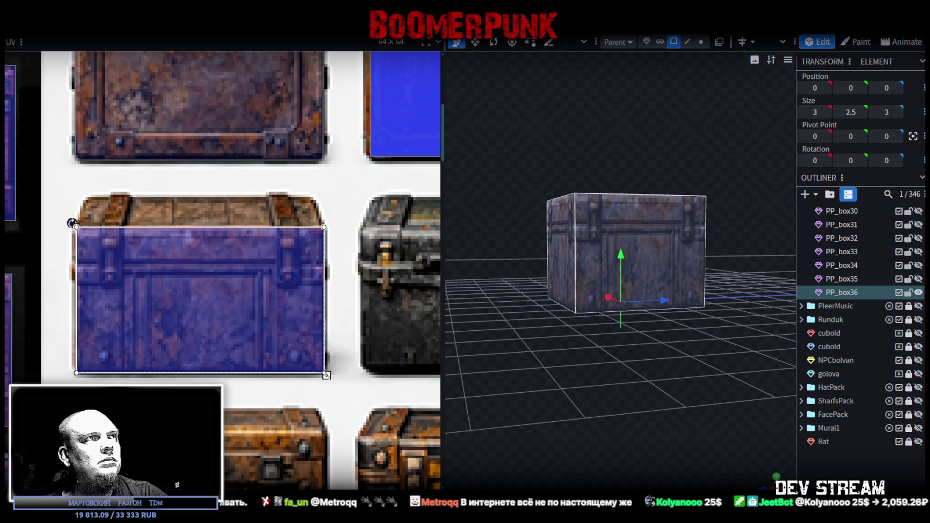
Step: Lower PP_box36's top face so the box is 2 tall
mouse_move(494, 361)
mouse_down()
mouse_move(672, 181)
mouse_move(655, 114)
mouse_up()
click(669, 184)
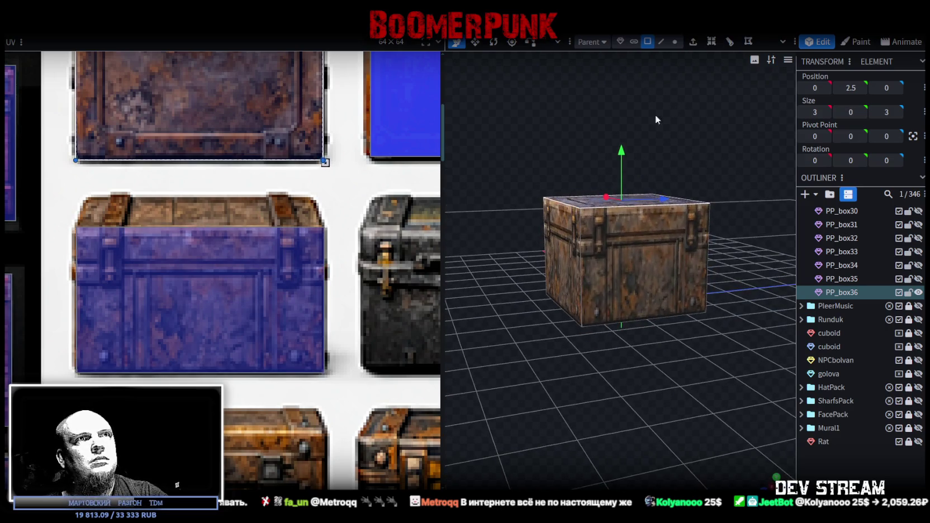
drag(621, 148, 621, 169)
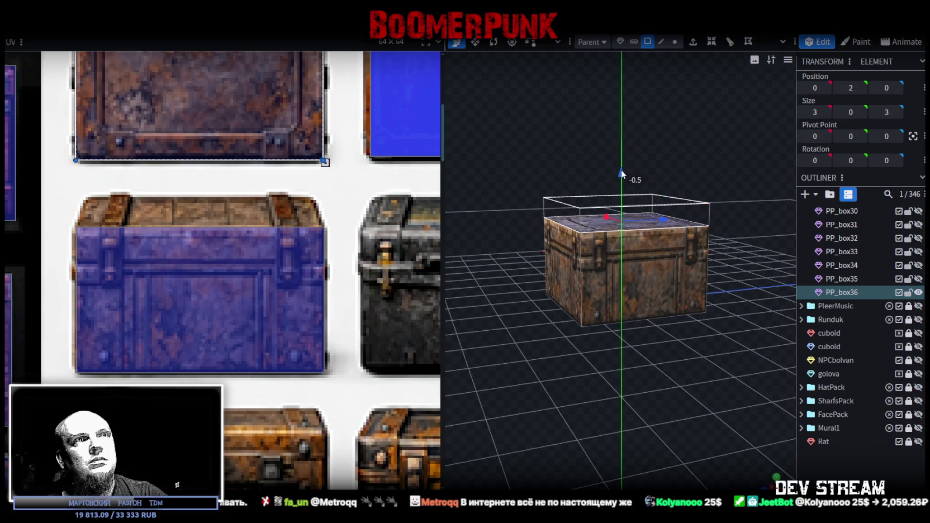
click(714, 169)
mouse_move(716, 170)
mouse_down()
mouse_move(631, 192)
mouse_move(611, 181)
mouse_move(582, 186)
mouse_move(650, 188)
mouse_up()
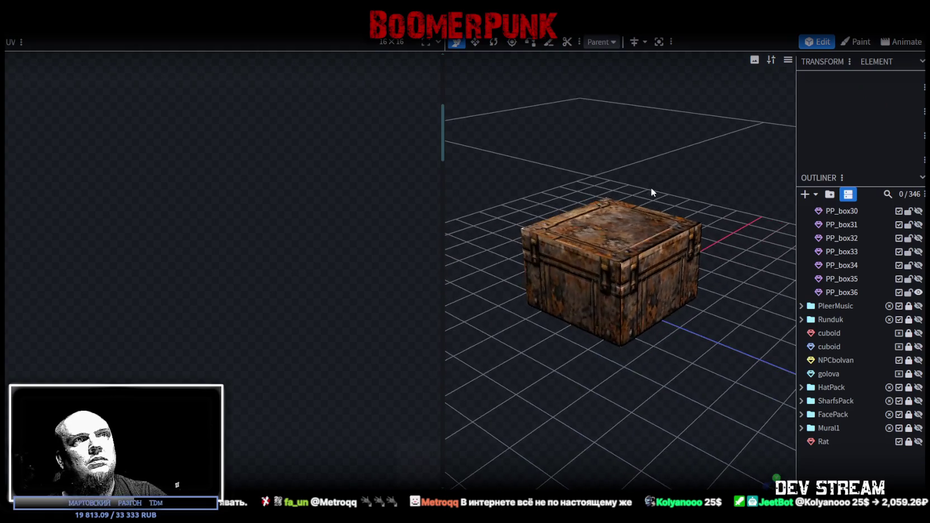
Step: Duplicate the whole PP_box36 box as PP_box37
click(612, 244)
scroll(688, 250, down, 2)
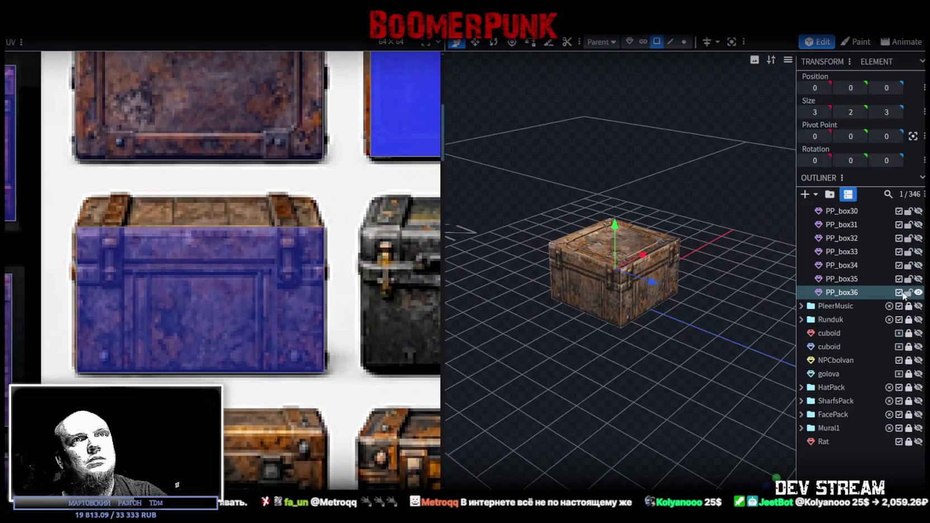
key(ctrl+d)
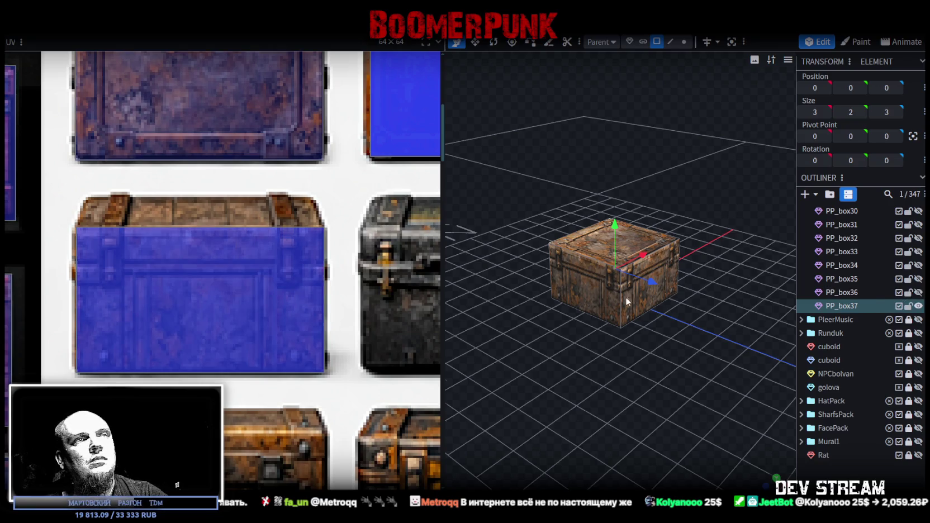
Step: Move PP_box37's side UV onto the V-braced crate tile and stretch it to cover the front
drag(625, 296, 590, 305)
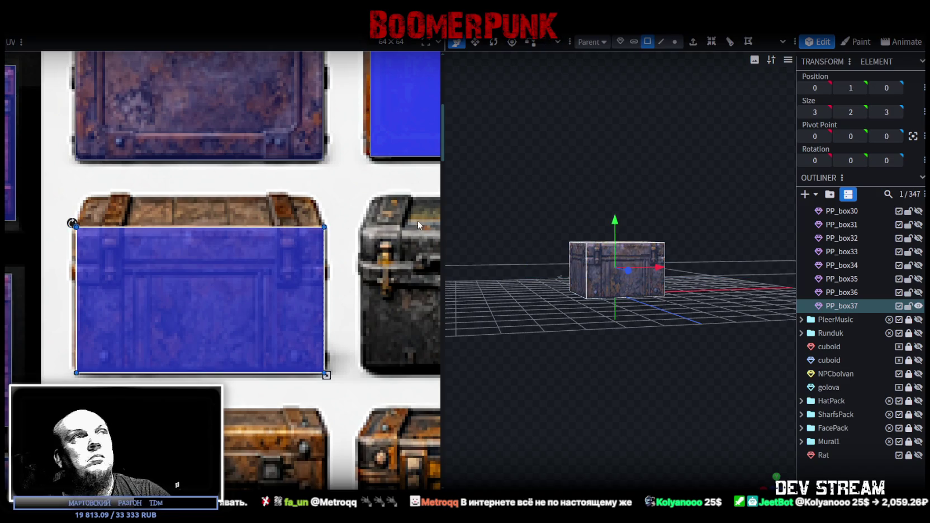
drag(483, 257, 510, 269)
scroll(241, 214, down, 3)
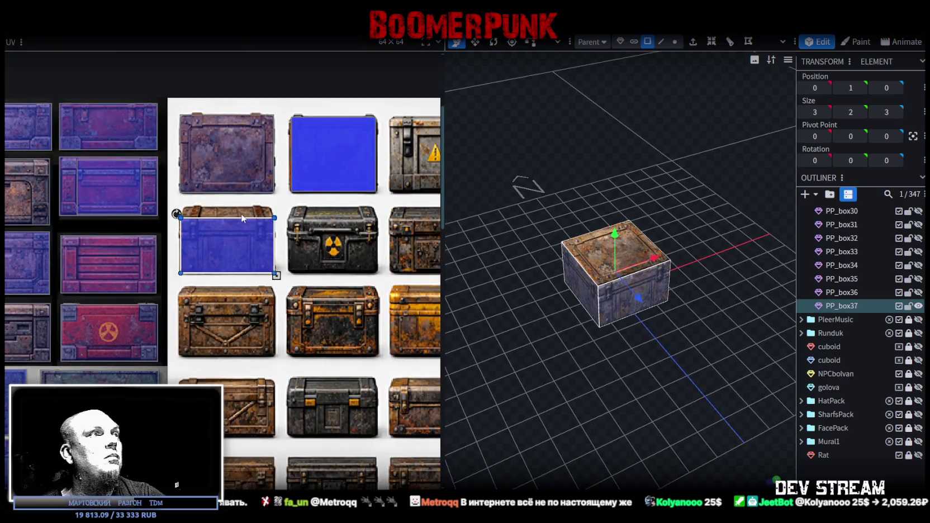
scroll(242, 213, up, 2)
scroll(291, 246, down, 3)
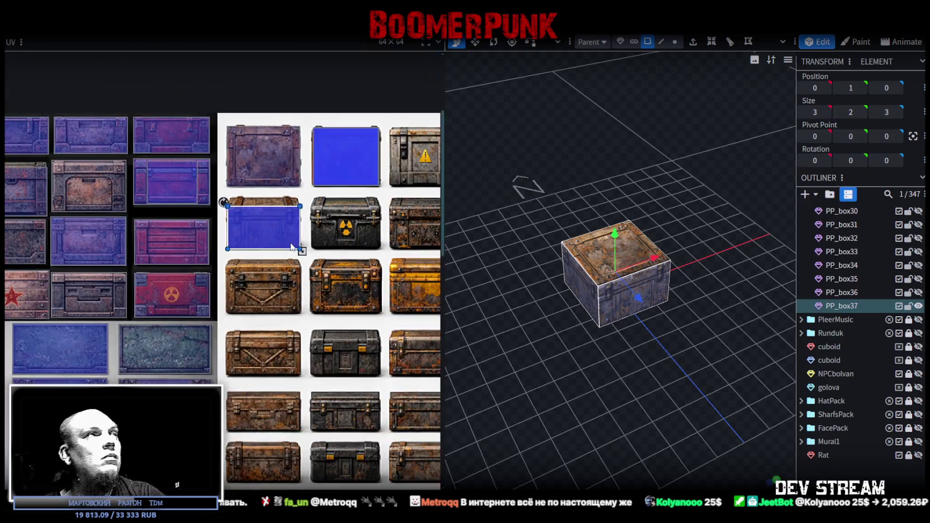
scroll(290, 225, down, 1)
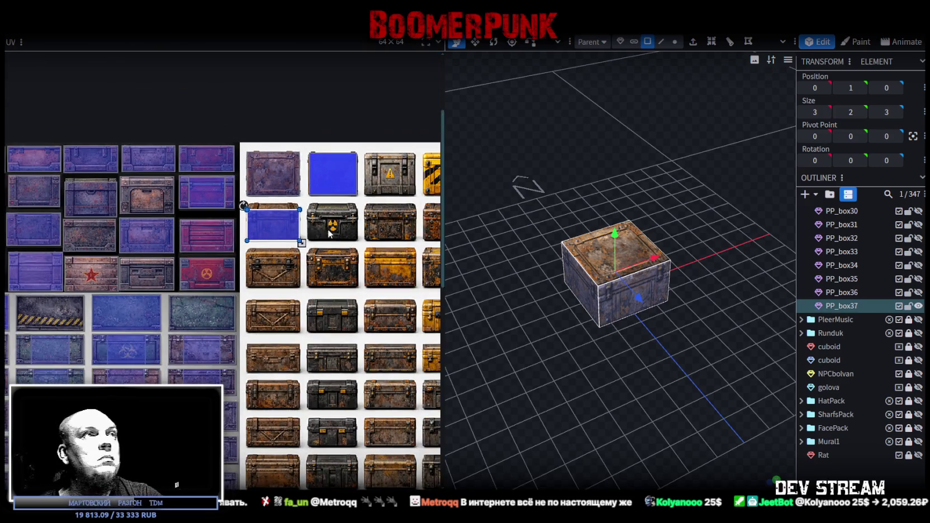
scroll(224, 221, down, 2)
mouse_move(207, 221)
middle_down()
mouse_move(212, 199)
mouse_move(236, 210)
middle_up()
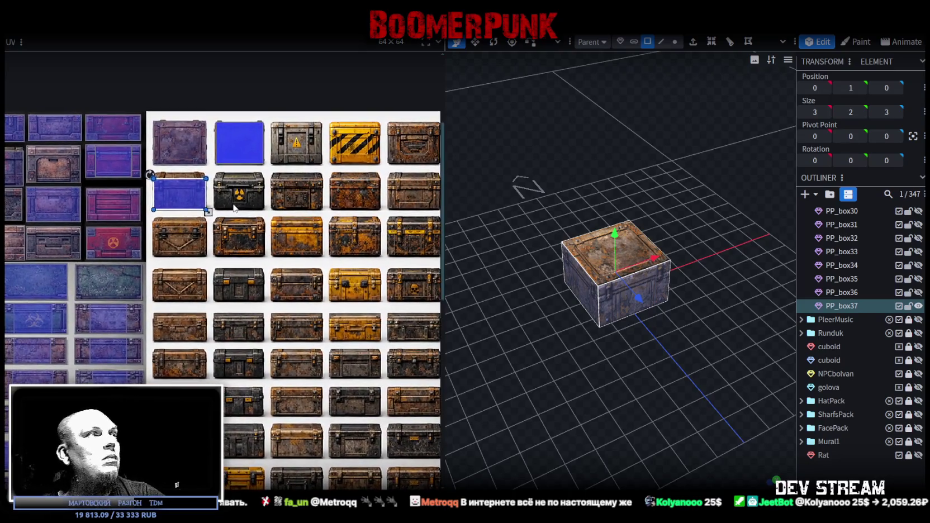
mouse_move(186, 206)
mouse_down()
mouse_move(179, 247)
mouse_move(160, 240)
mouse_up()
scroll(176, 243, up, 3)
scroll(160, 233, up, 3)
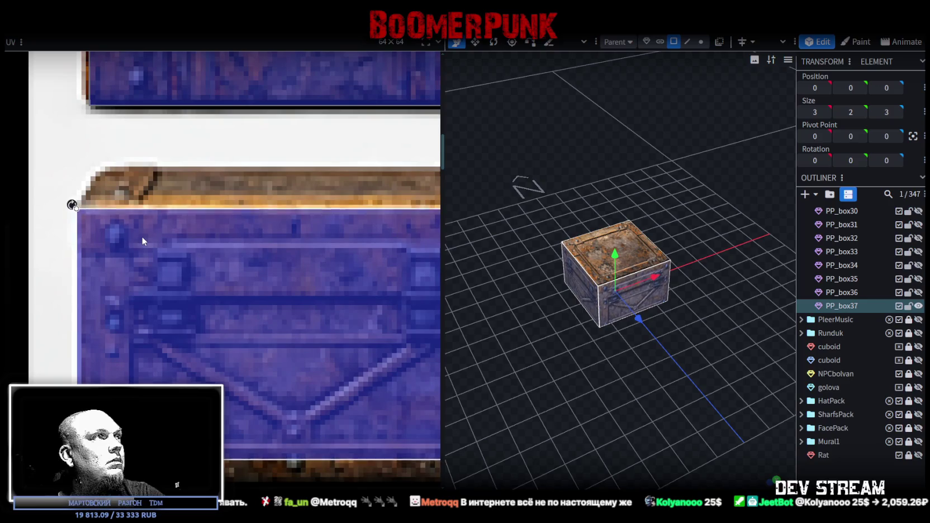
scroll(151, 239, down, 2)
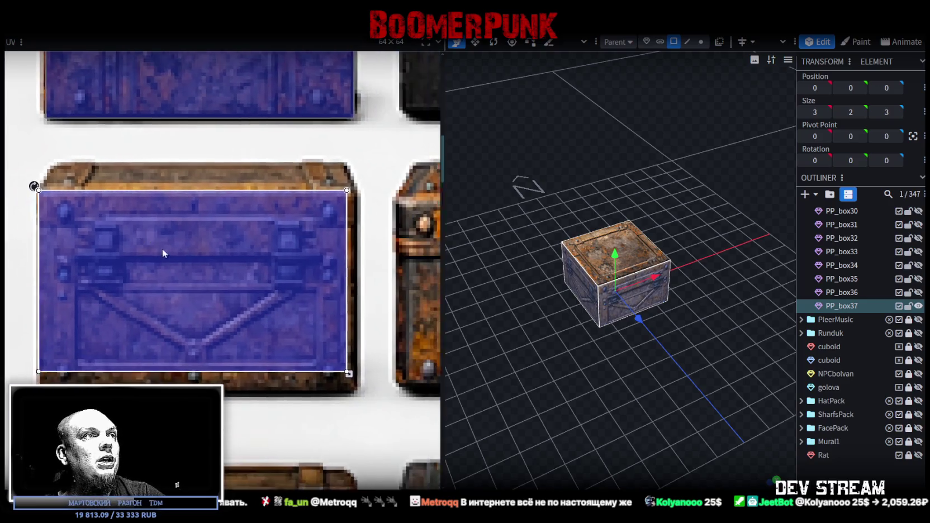
middle_drag(162, 254, 307, 336)
drag(305, 373, 312, 394)
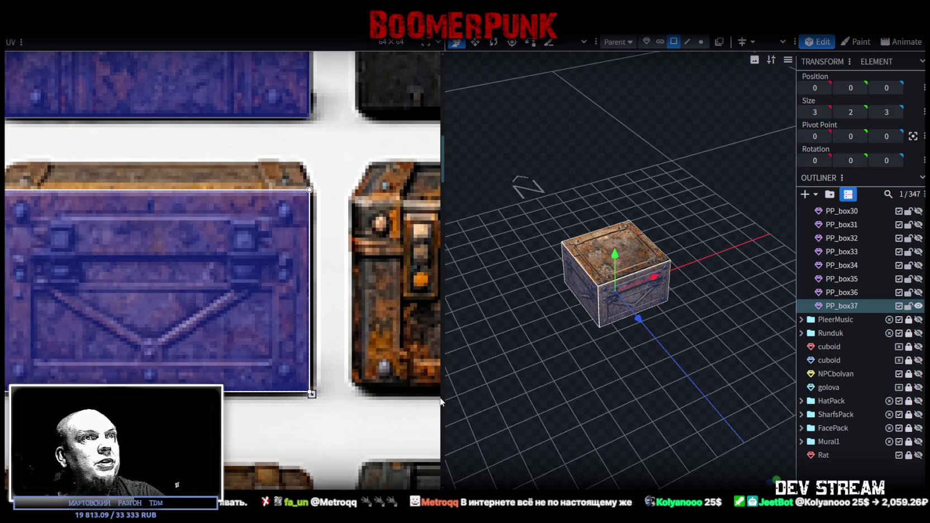
Step: Adjust PP_box37's top face UV on the crate lid tile in the atlas
scroll(571, 313, up, 3)
click(588, 233)
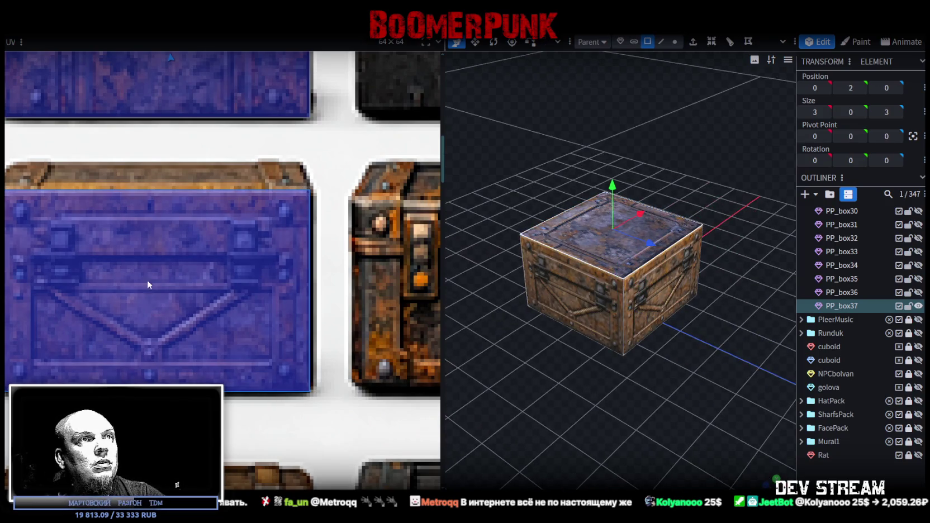
scroll(165, 285, down, 2)
scroll(91, 265, down, 2)
scroll(142, 257, down, 2)
scroll(208, 282, down, 1)
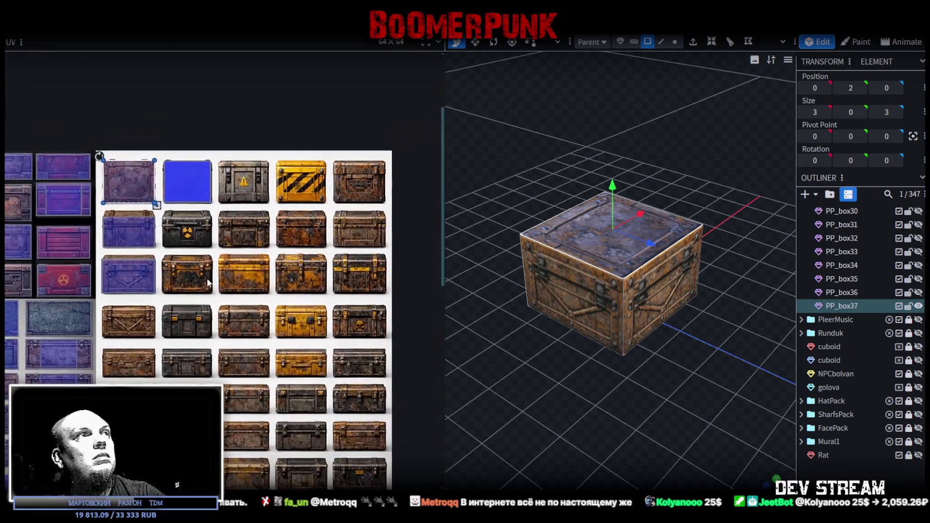
mouse_move(208, 283)
middle_down()
mouse_move(246, 251)
mouse_move(259, 202)
mouse_move(368, 331)
mouse_move(340, 298)
middle_up()
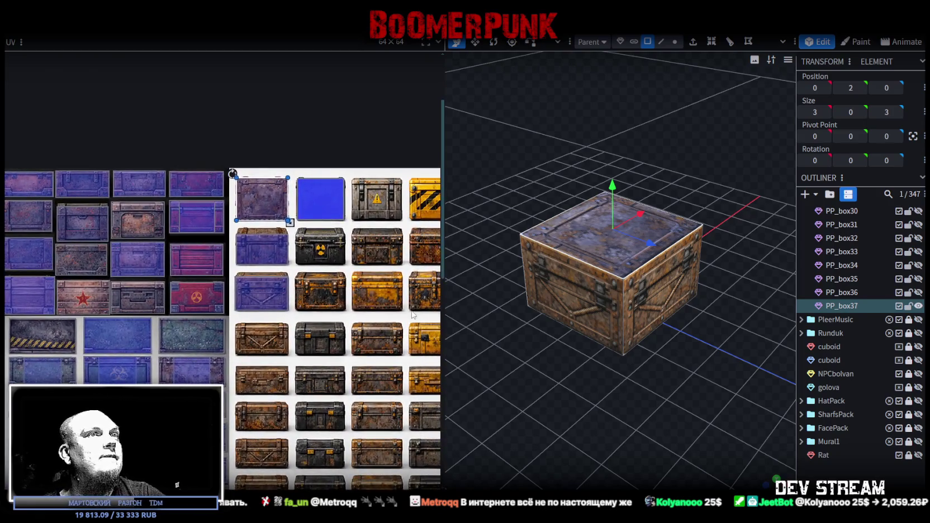
drag(634, 427, 657, 459)
Step: Orbit around the textured PP_box37 to review it, then reselect the box
click(560, 398)
mouse_move(560, 398)
mouse_down()
mouse_move(592, 396)
mouse_move(724, 430)
mouse_move(690, 405)
mouse_up()
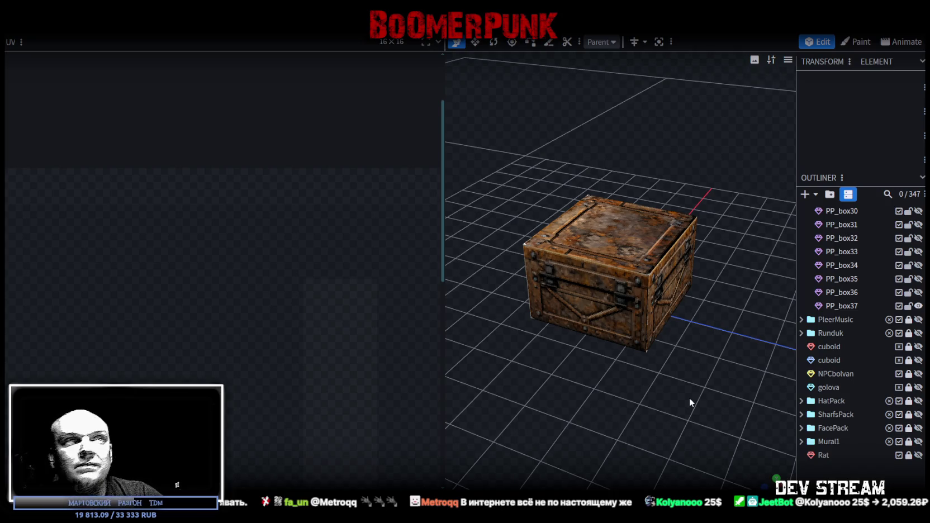
click(648, 335)
drag(666, 349, 864, 317)
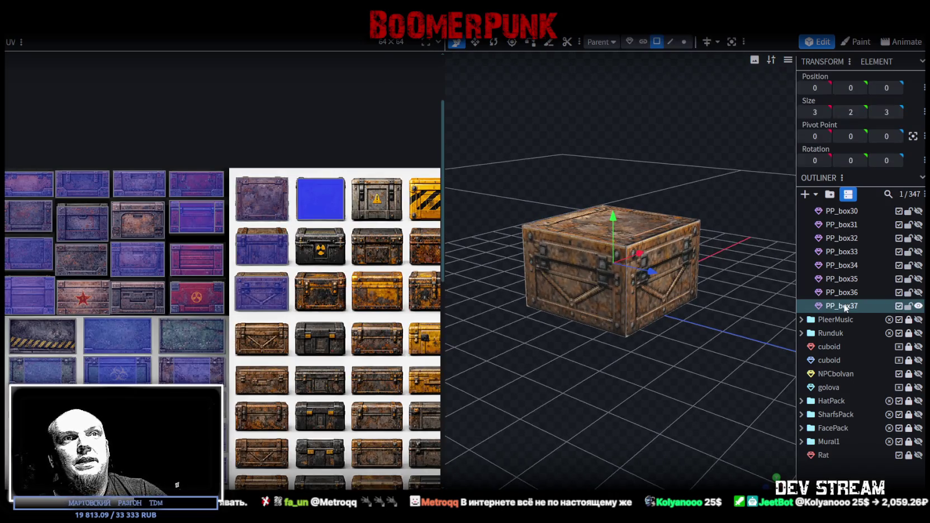
Step: Duplicate the crate as PP_box38 and fit its side texture onto the X-braced chest
key(ctrl+d)
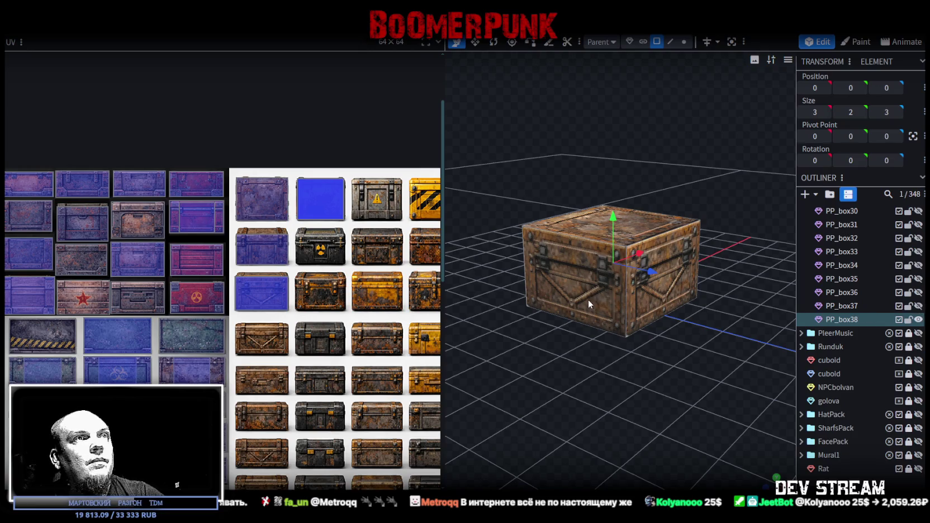
click(588, 300)
drag(589, 403, 557, 363)
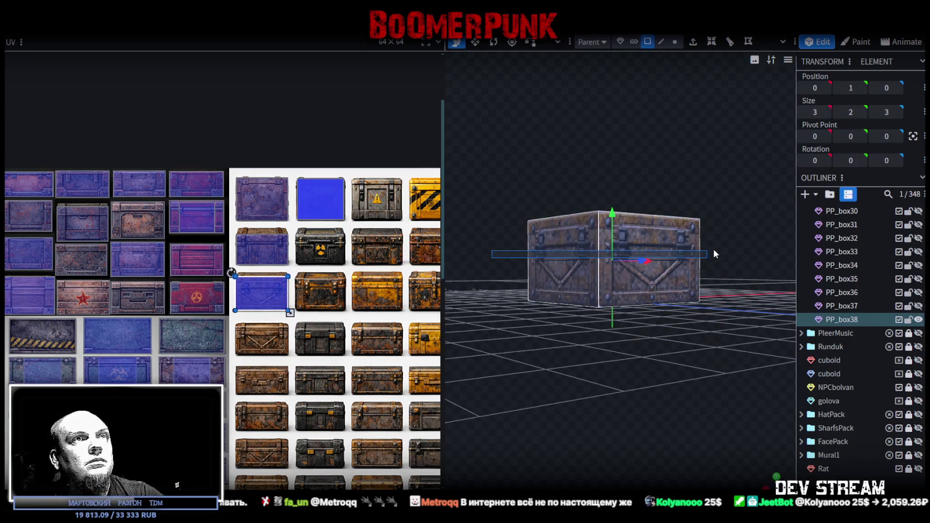
scroll(207, 243, up, 2)
scroll(207, 244, up, 2)
drag(207, 243, 207, 369)
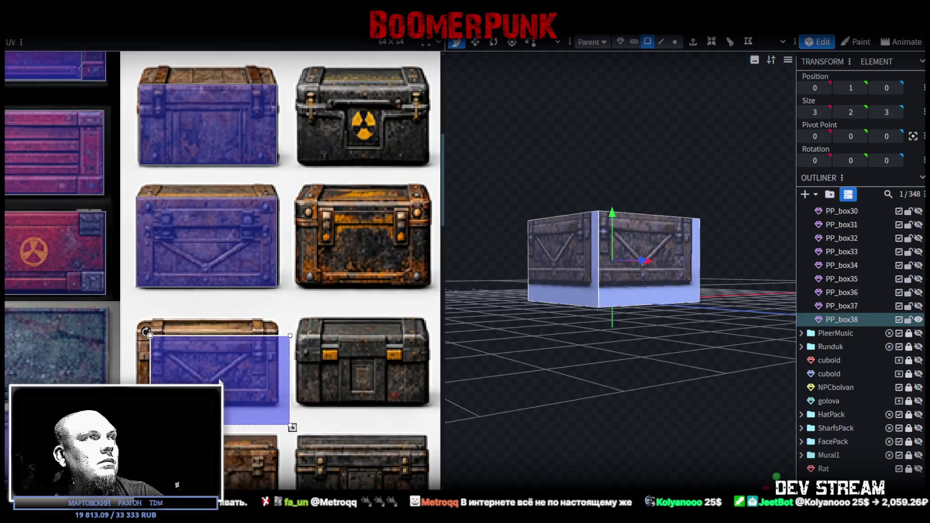
scroll(179, 358, up, 2)
scroll(149, 352, up, 2)
drag(146, 341, 148, 339)
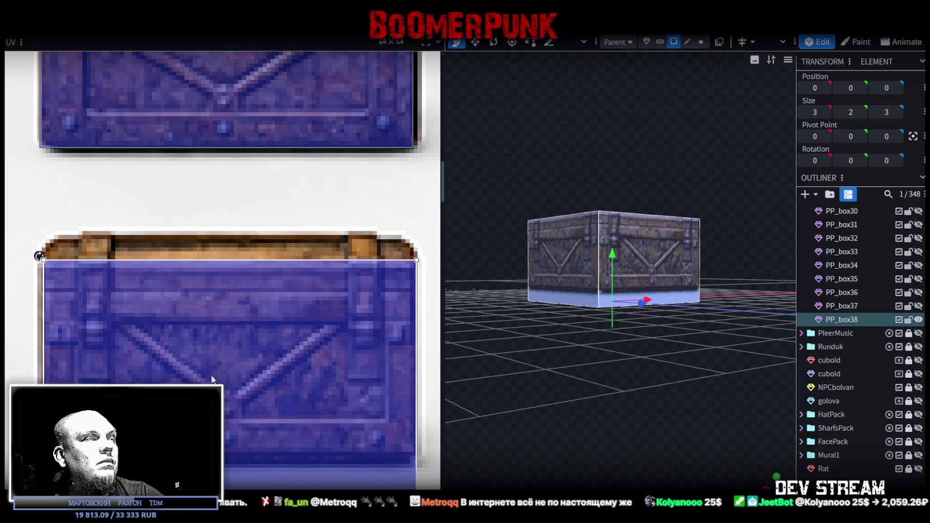
scroll(147, 340, down, 3)
drag(382, 434, 381, 397)
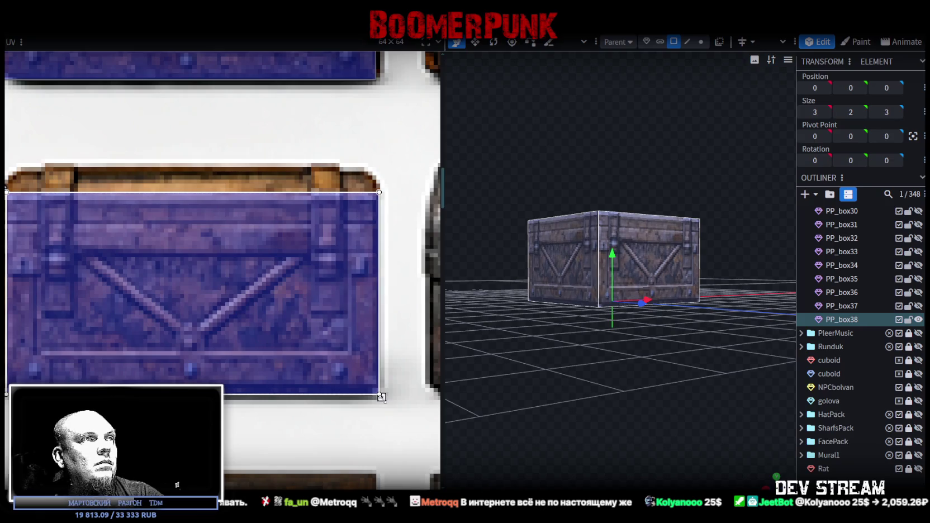
Step: Lower PP_box38's top face from height 2 to 1.75
drag(689, 393, 644, 409)
scroll(641, 417, up, 3)
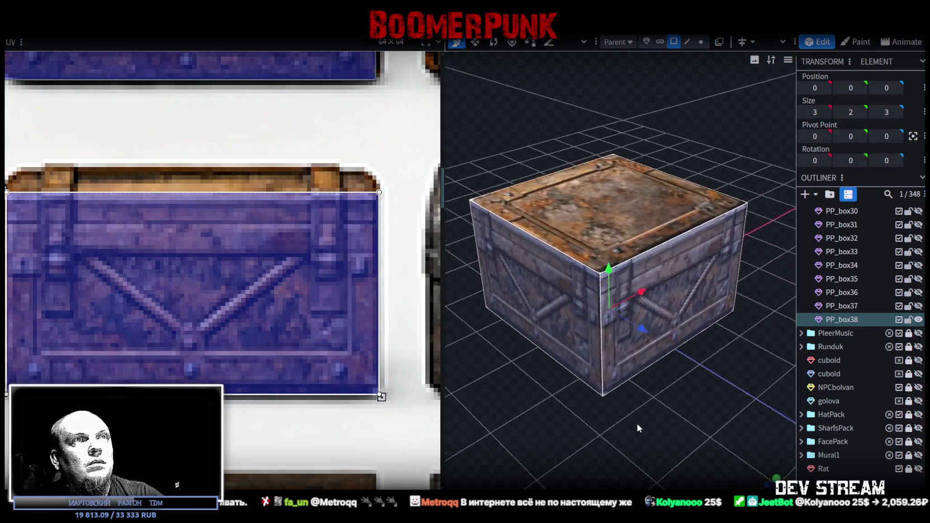
scroll(585, 391, up, 1)
key(KP_1)
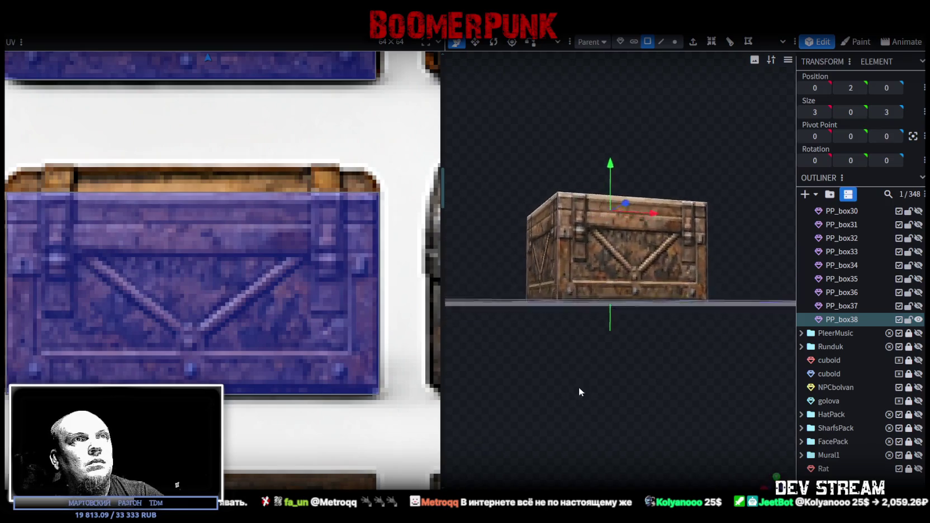
mouse_move(615, 186)
mouse_down()
mouse_move(580, 237)
mouse_move(881, 290)
mouse_up()
Step: Create PP_box39 and move its front face UV onto a lower, flatter crate tile
key(ctrl+n)
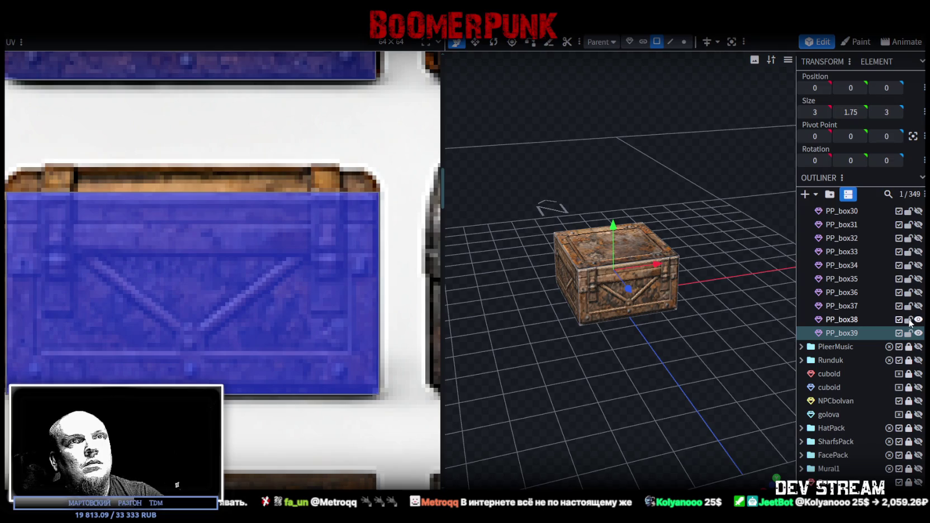
scroll(280, 310, down, 5)
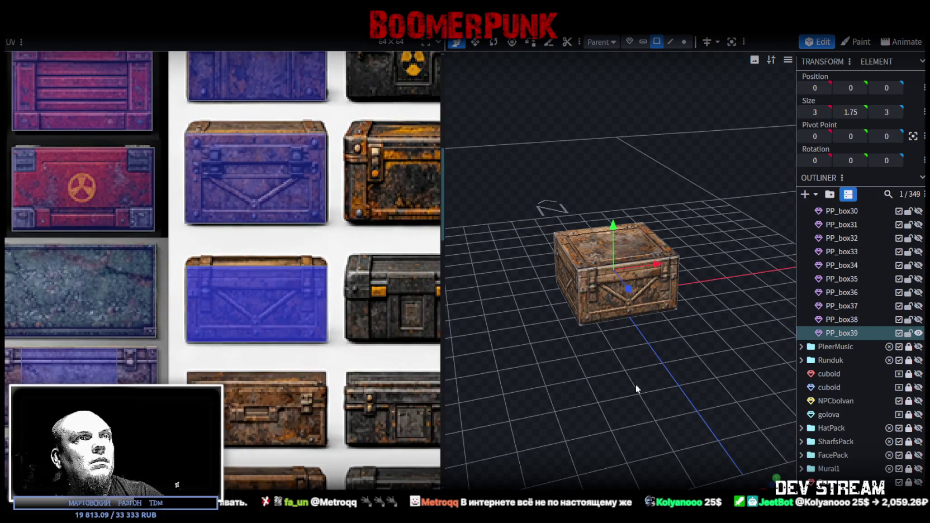
key(KP_1)
drag(644, 278, 736, 273)
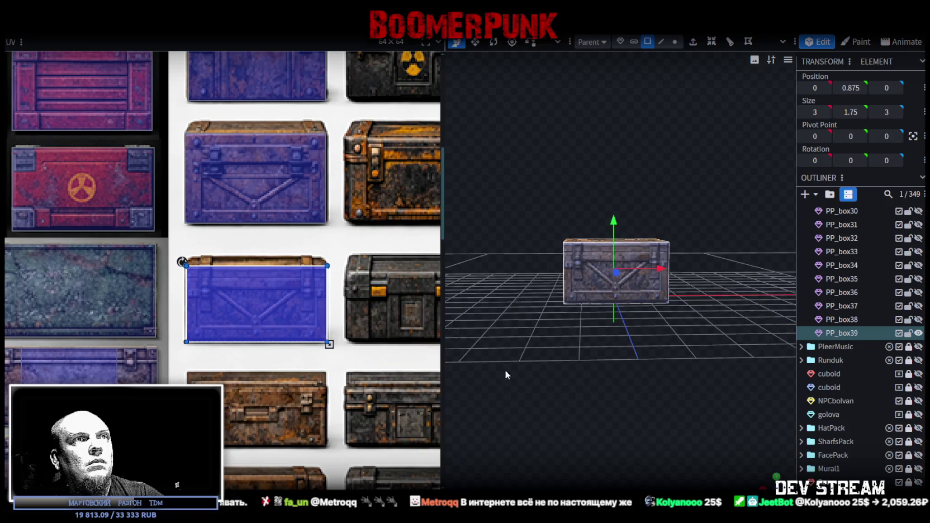
drag(506, 372, 583, 346)
scroll(260, 227, down, 3)
mouse_move(260, 227)
mouse_down()
mouse_move(277, 342)
mouse_move(246, 332)
mouse_up()
scroll(209, 302, up, 3)
scroll(177, 309, up, 2)
drag(178, 309, 167, 291)
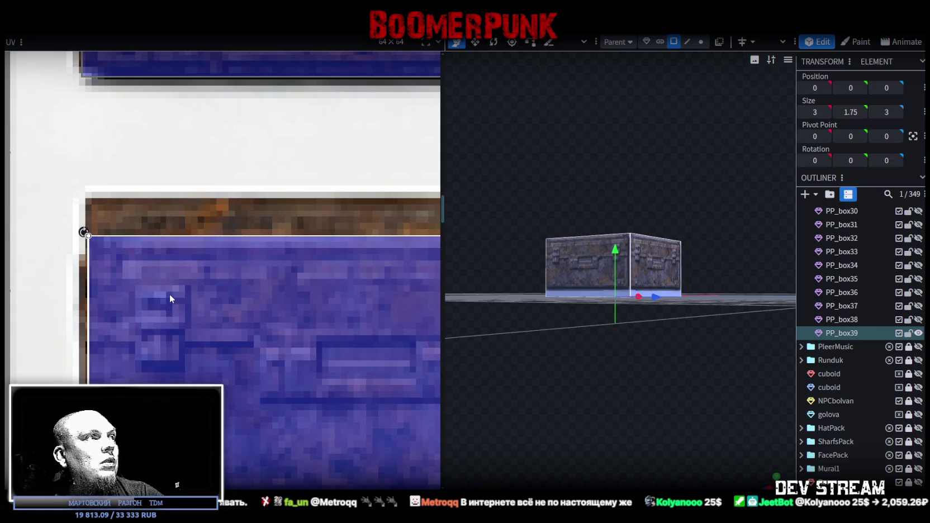
scroll(168, 293, down, 3)
scroll(177, 282, up, 3)
drag(176, 281, 140, 287)
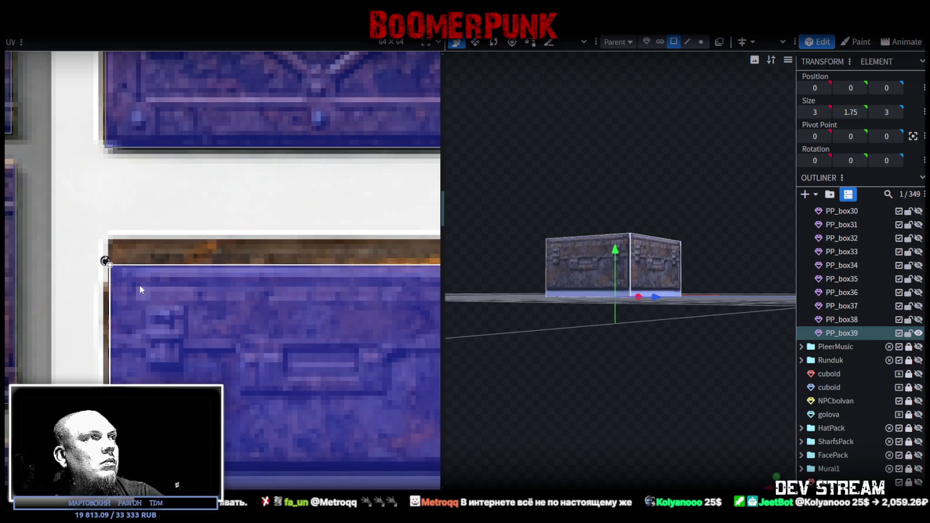
Step: Pull the UV rectangle's right edge in to fit the flatter crate
scroll(140, 285, down, 3)
scroll(297, 384, up, 1)
scroll(286, 378, up, 3)
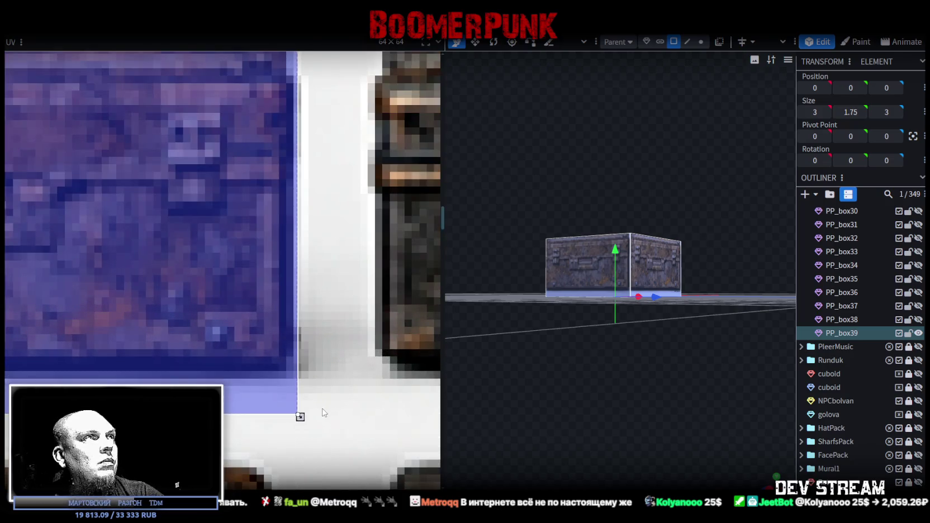
drag(300, 416, 307, 422)
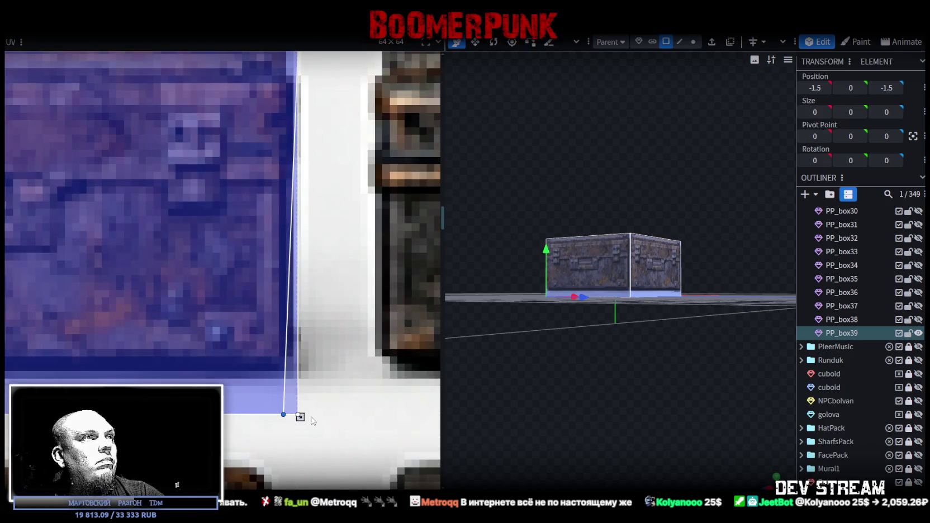
mouse_move(300, 417)
mouse_down()
mouse_move(286, 417)
mouse_move(286, 372)
mouse_up()
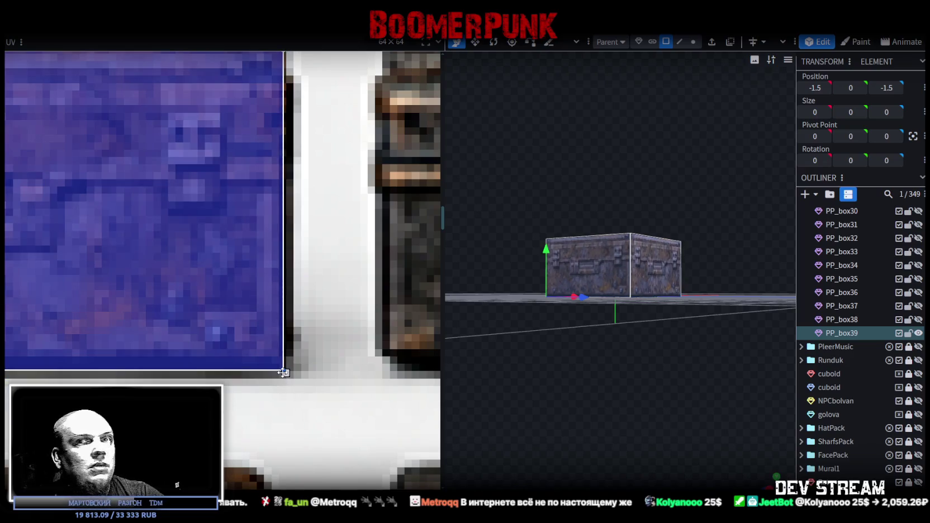
scroll(247, 314, down, 3)
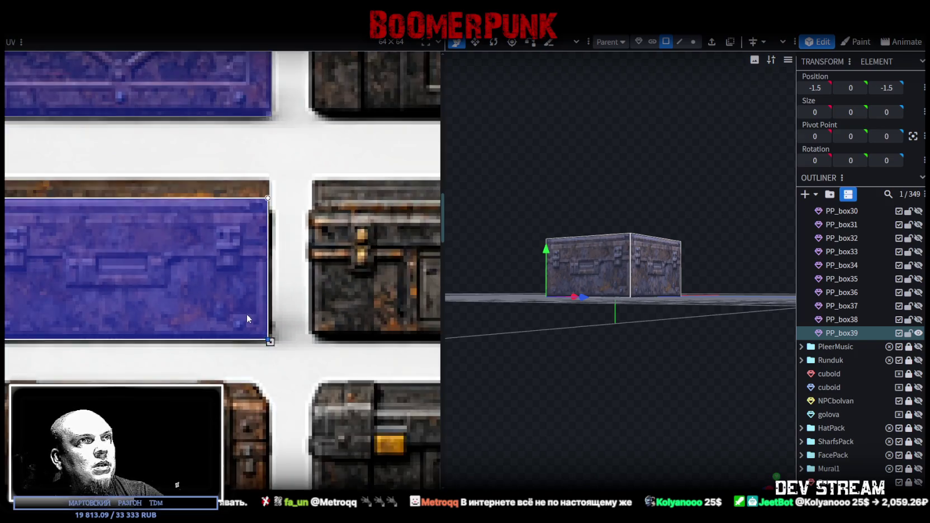
scroll(238, 315, down, 2)
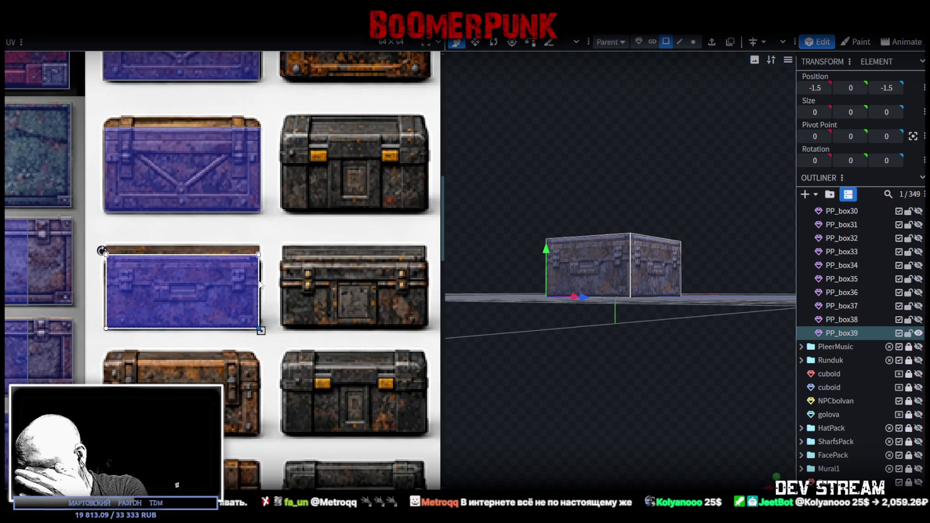
scroll(523, 295, up, 3)
Step: Select PP_box39's top face and bring the crate down to 1.5 high
drag(547, 302, 592, 183)
click(634, 209)
mouse_move(634, 209)
mouse_down()
mouse_move(644, 125)
mouse_move(616, 152)
mouse_move(616, 173)
mouse_up()
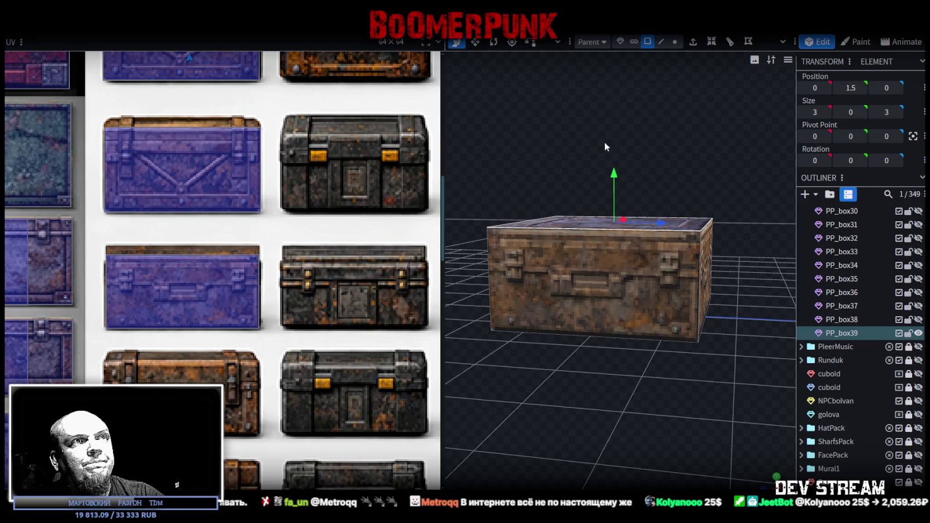
scroll(605, 142, down, 2)
scroll(606, 140, up, 3)
mouse_move(606, 140)
mouse_down()
mouse_move(630, 152)
mouse_move(520, 152)
mouse_move(535, 143)
mouse_move(639, 146)
mouse_move(593, 152)
mouse_move(630, 149)
mouse_up()
scroll(351, 186, down, 2)
scroll(351, 186, down, 2)
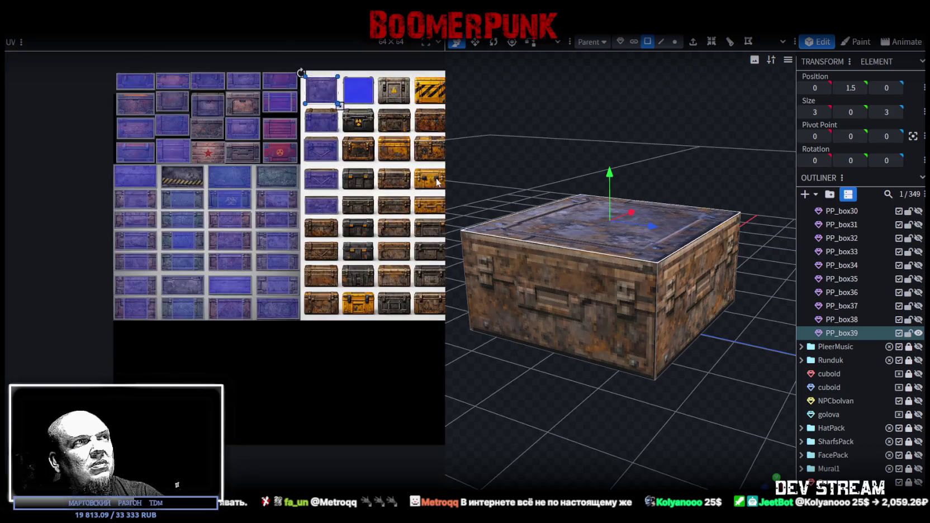
scroll(351, 186, up, 3)
mouse_move(559, 171)
mouse_down()
mouse_move(598, 140)
mouse_move(588, 141)
mouse_move(716, 134)
mouse_up()
Step: Select the front face and duplicate the crate as PP_box40
click(607, 298)
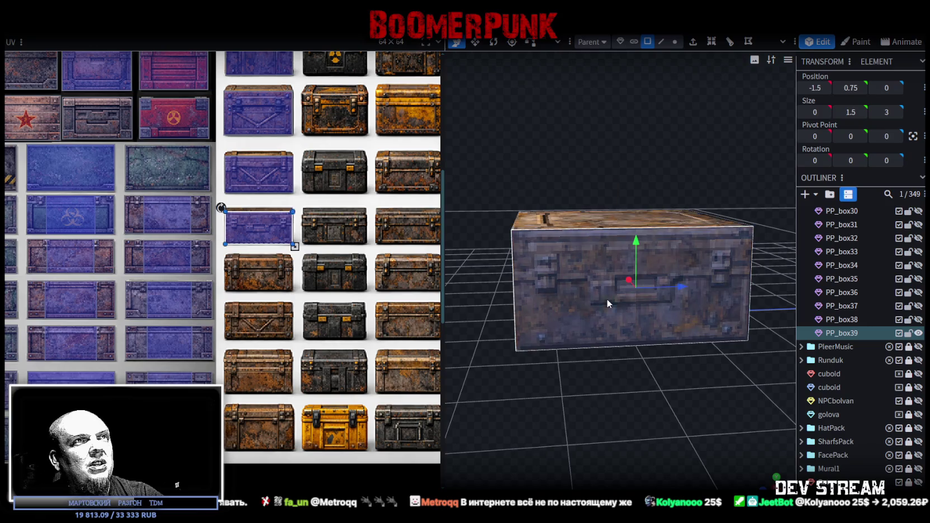
scroll(288, 241, down, 1)
scroll(288, 245, up, 2)
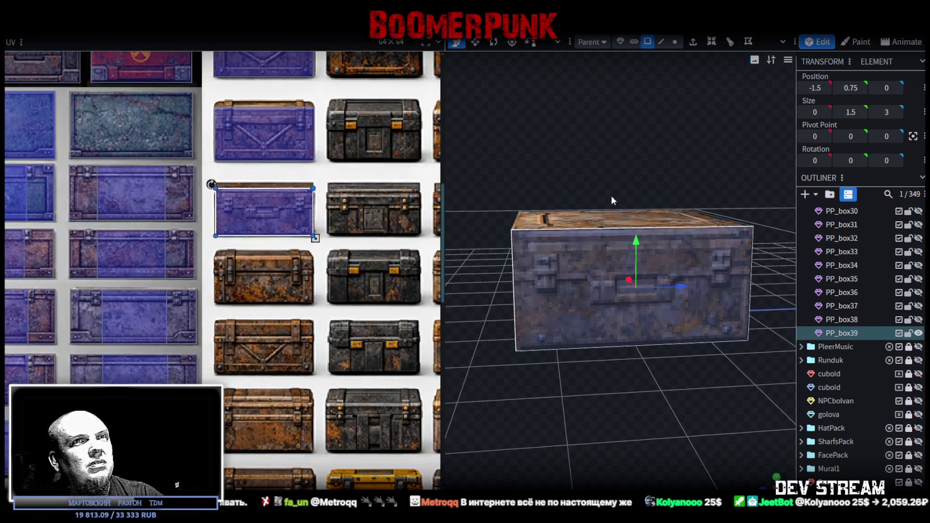
key(ctrl+d)
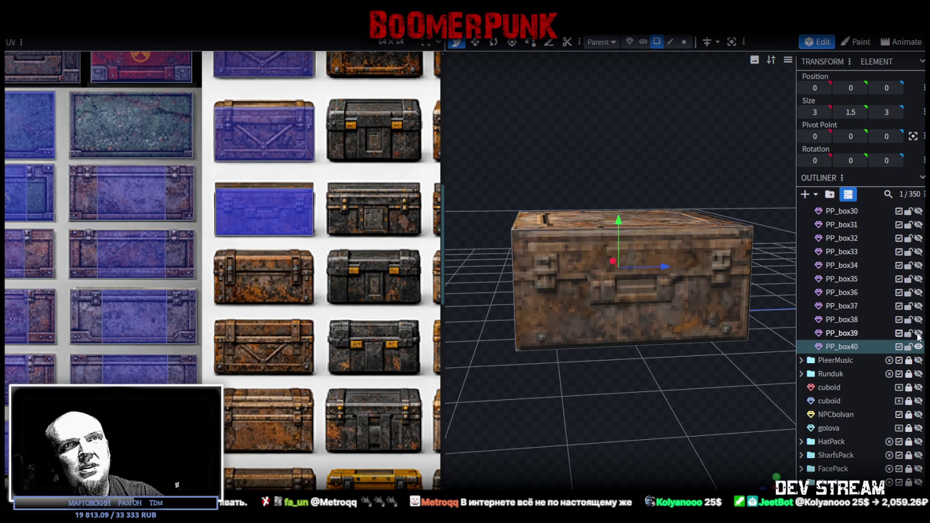
Step: In front view, move PP_box40's front UV onto the strapped crate and widen it to fit
click(571, 299)
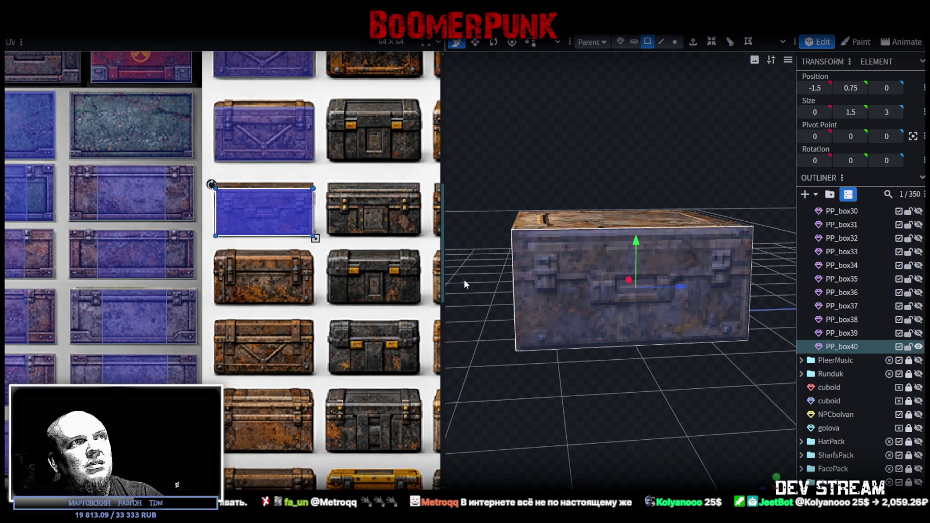
key(KP_1)
mouse_move(211, 218)
mouse_down()
mouse_move(232, 271)
mouse_move(224, 274)
mouse_up()
scroll(230, 267, up, 3)
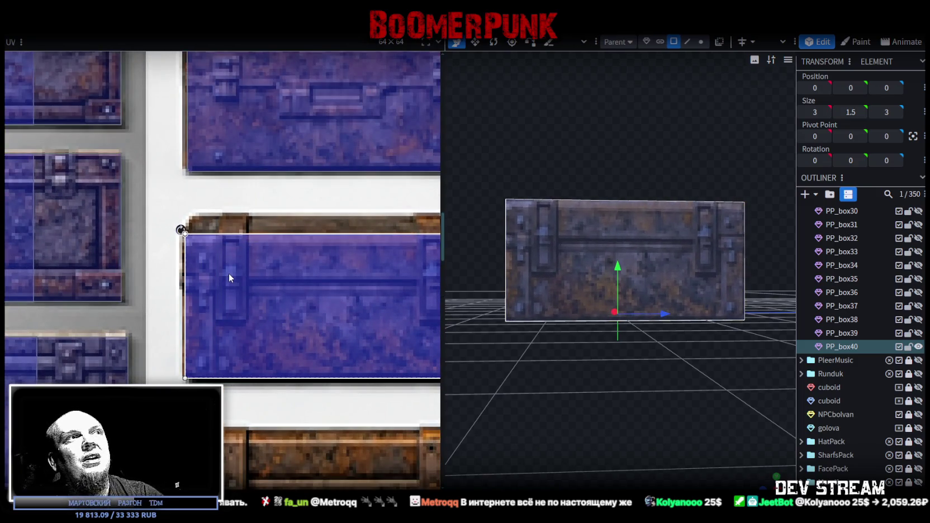
drag(230, 274, 227, 272)
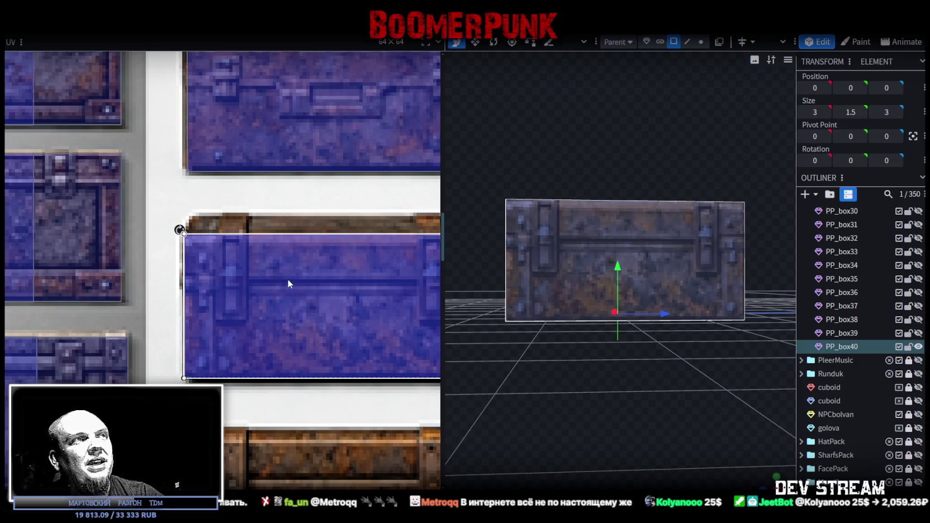
scroll(222, 276, right, 3)
scroll(362, 318, up, 2)
drag(354, 407, 356, 404)
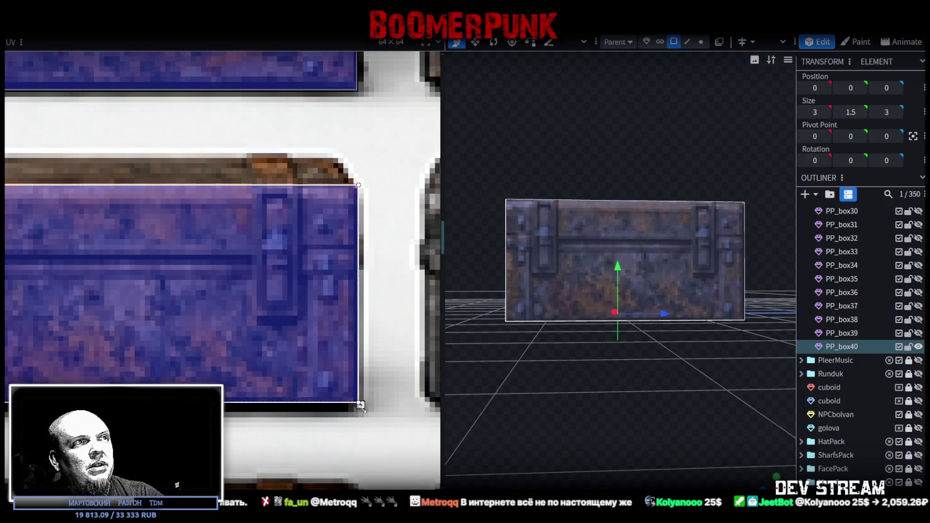
Step: Orbit around PP_box40 to check the strapped texture, then reselect the whole crate
scroll(357, 403, down, 3)
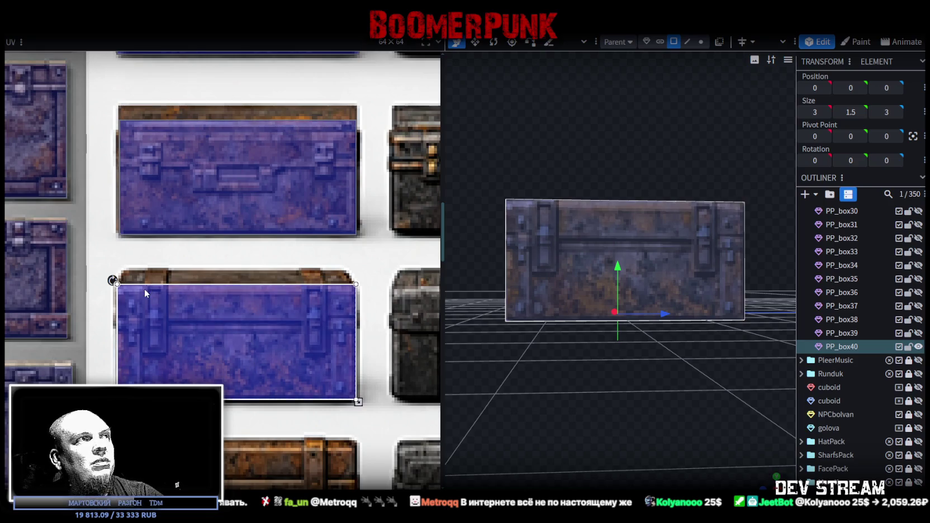
scroll(145, 288, up, 2)
scroll(145, 290, up, 1)
scroll(145, 290, down, 2)
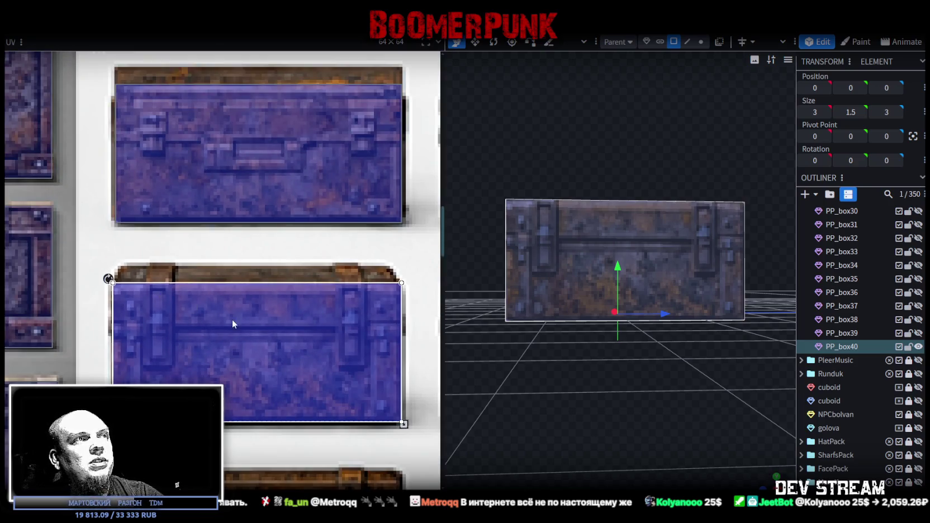
mouse_move(768, 485)
mouse_down()
mouse_move(574, 441)
mouse_move(684, 443)
mouse_up()
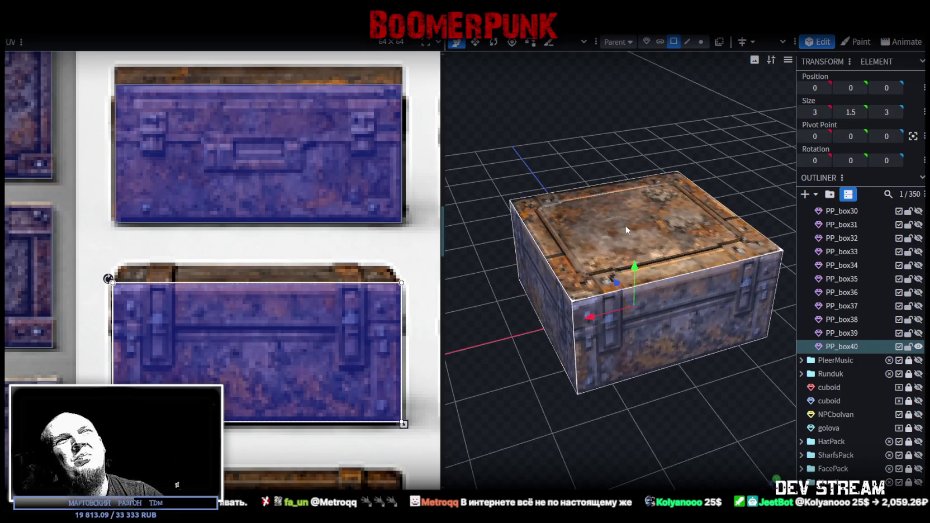
click(625, 227)
scroll(267, 311, down, 3)
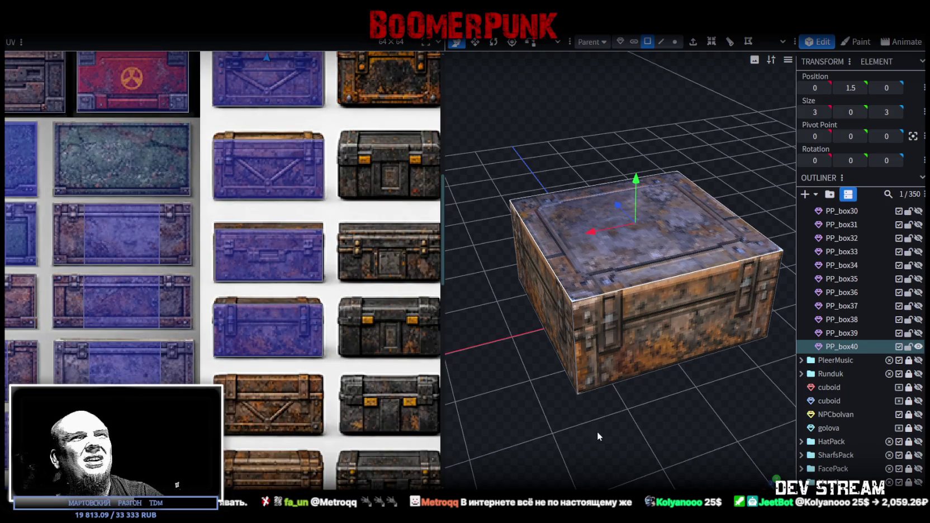
drag(596, 430, 677, 396)
click(841, 347)
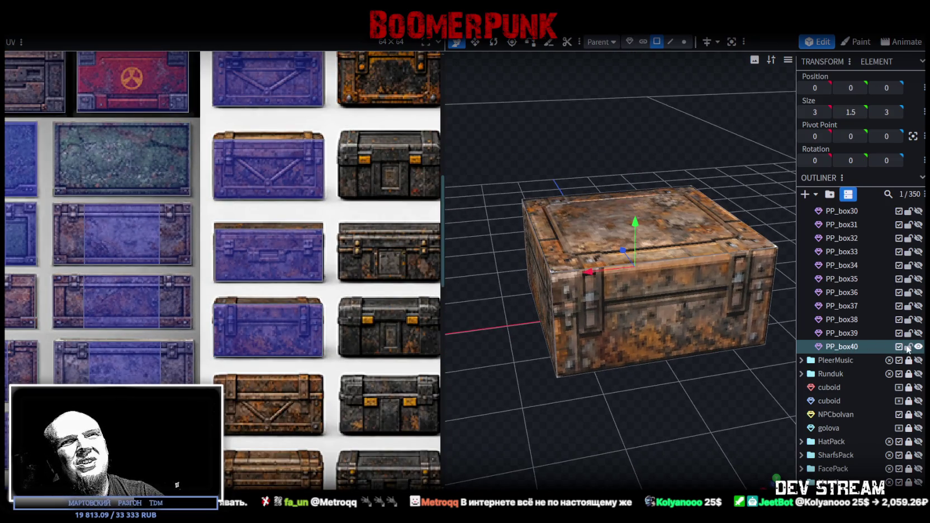
Step: Duplicate the crate as PP_box41 and shift its front UV up onto the V-braced chest
key(ctrl+d)
click(618, 314)
key(KP_1)
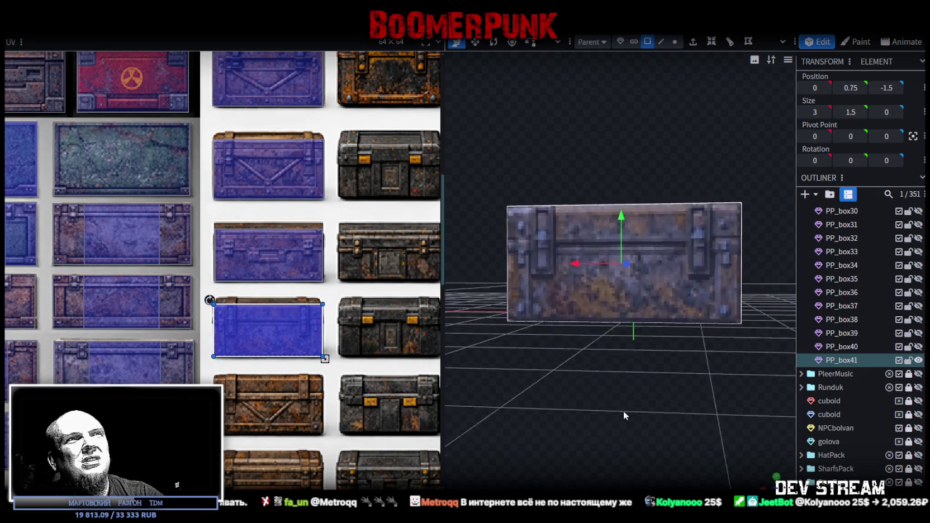
click(489, 252)
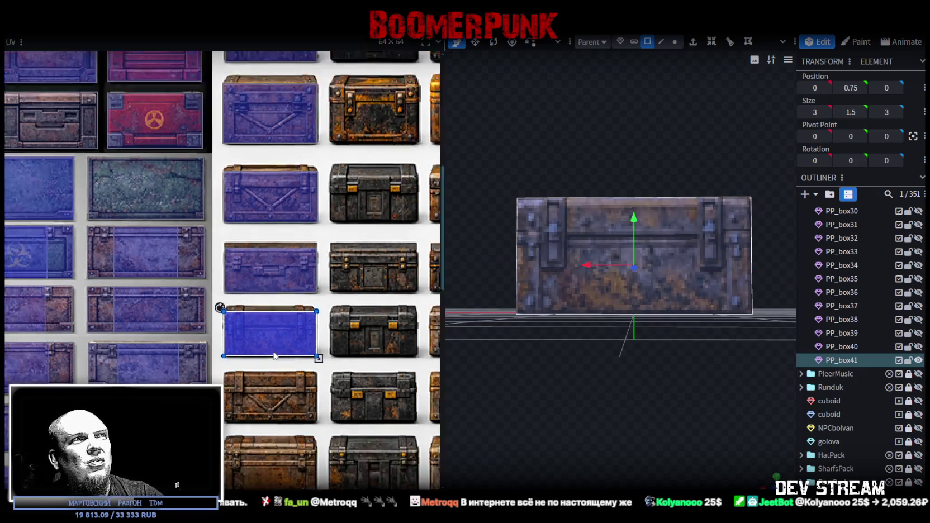
scroll(143, 448, up, 2)
scroll(279, 383, up, 5)
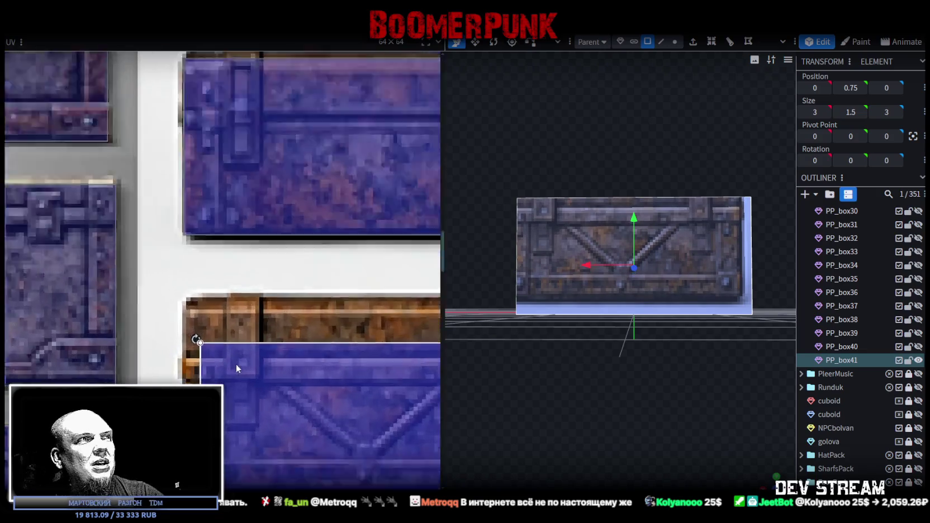
drag(236, 364, 219, 331)
Step: Resize the UV rectangle's corner to match the V-braced chest's edge
scroll(220, 331, down, 3)
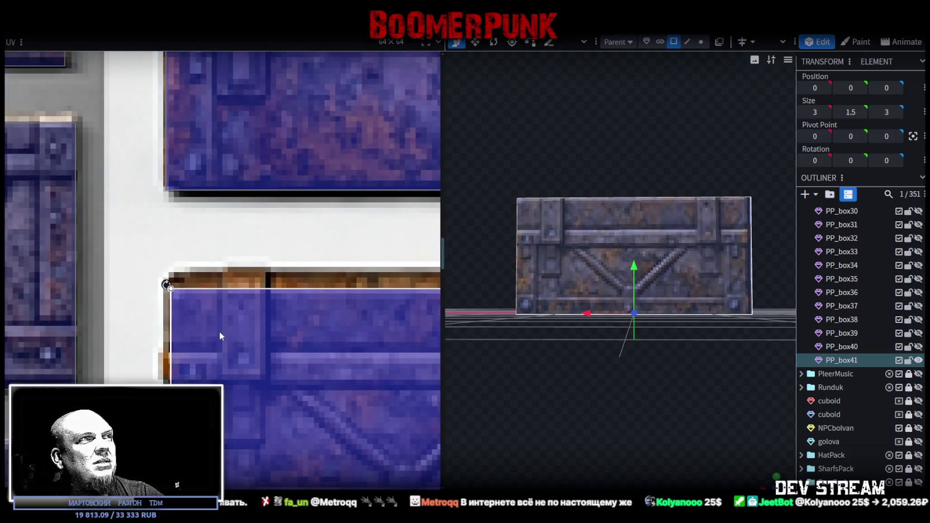
scroll(367, 368, down, 2)
middle_drag(367, 368, 324, 347)
scroll(298, 314, up, 5)
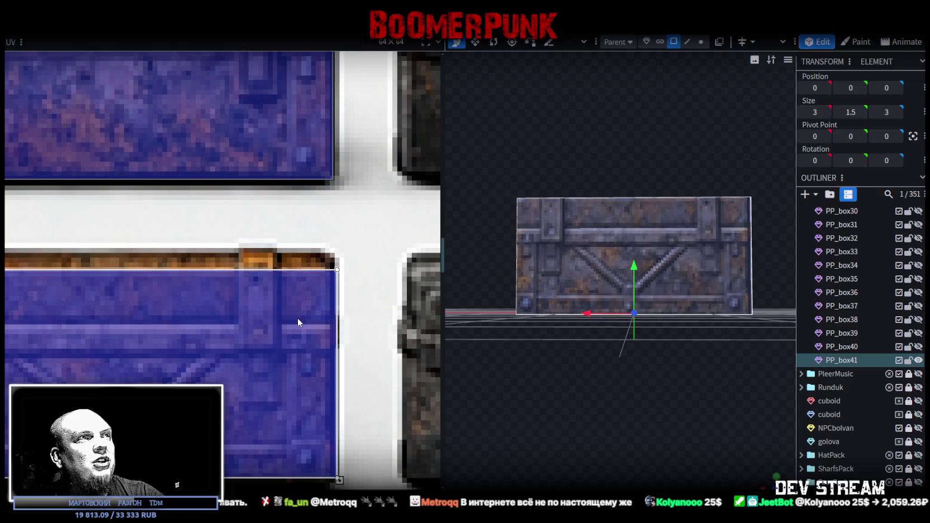
middle_drag(333, 405, 369, 348)
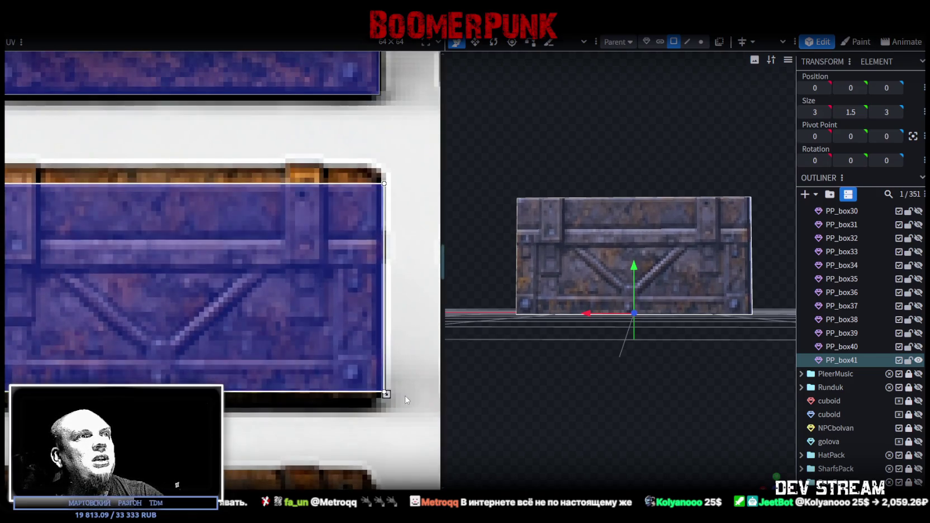
scroll(406, 395, up, 3)
drag(356, 381, 332, 405)
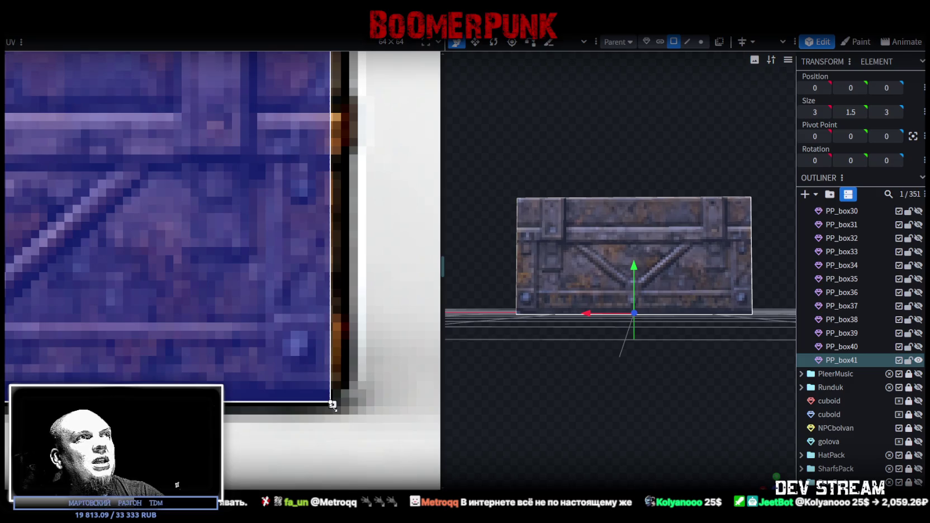
scroll(332, 405, down, 4)
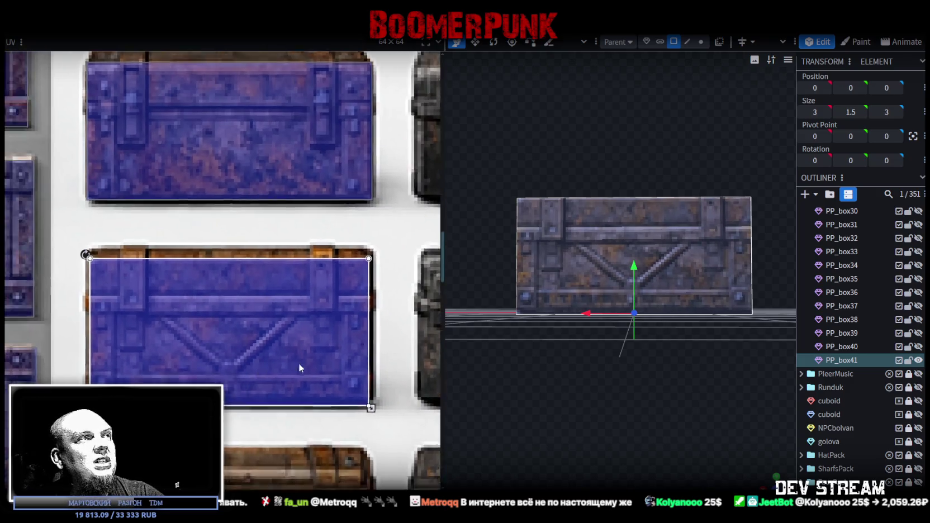
scroll(276, 351, up, 2)
scroll(201, 371, up, 2)
scroll(199, 370, up, 1)
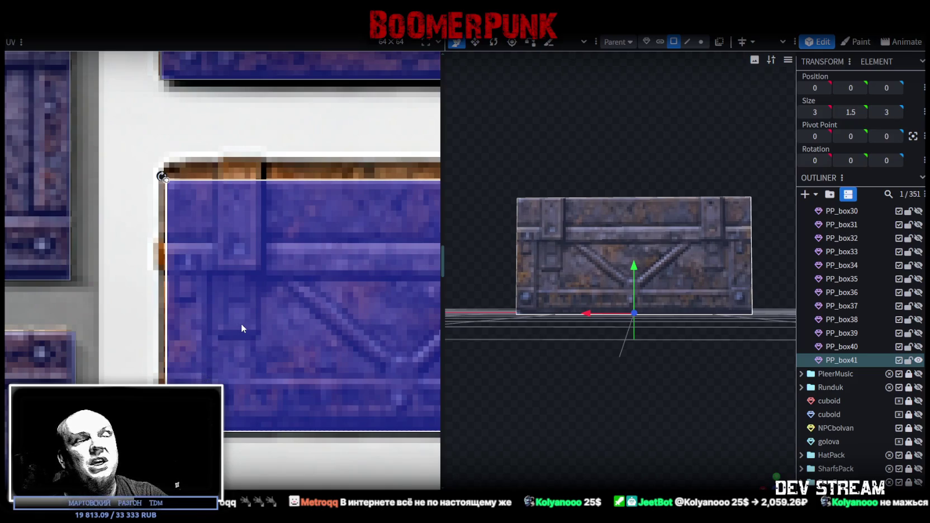
Step: Nudge the UV area up slightly and extend its bottom edge to the chest's lower edge
drag(187, 189, 187, 181)
scroll(354, 278, down, 4)
middle_drag(354, 278, 296, 296)
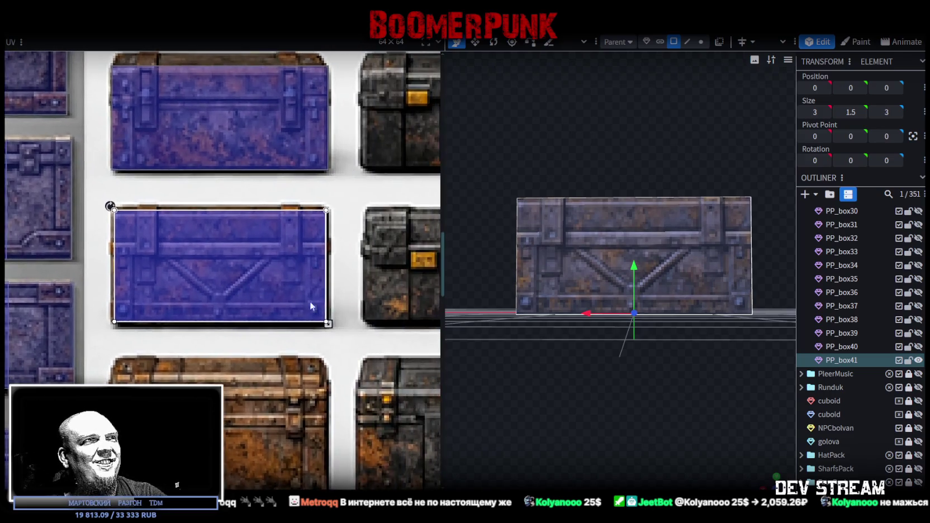
scroll(344, 318, up, 5)
drag(274, 332, 273, 344)
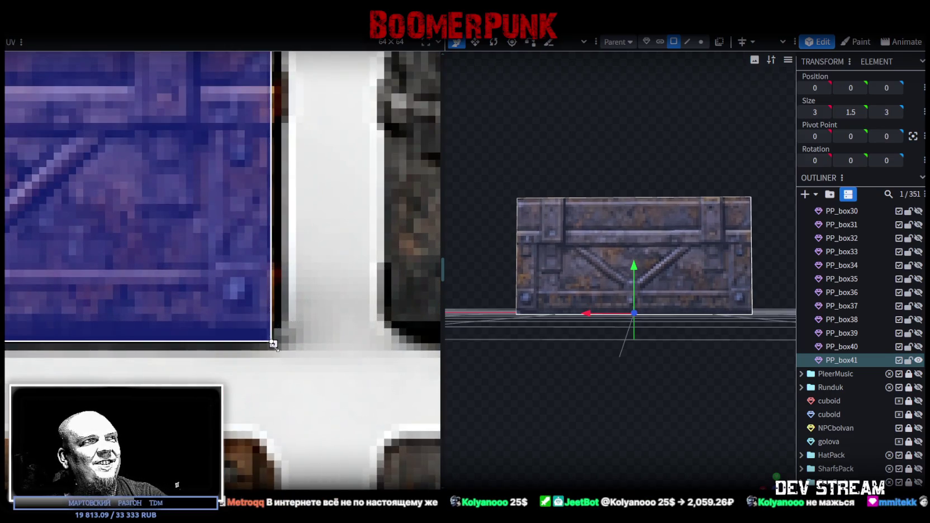
scroll(856, 313, down, 3)
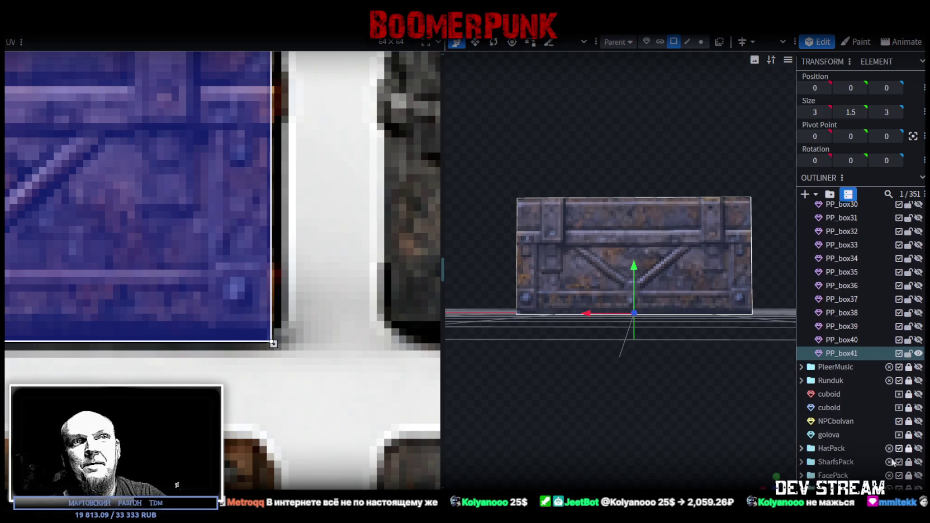
drag(629, 400, 644, 441)
scroll(94, 164, down, 1)
scroll(94, 163, down, 3)
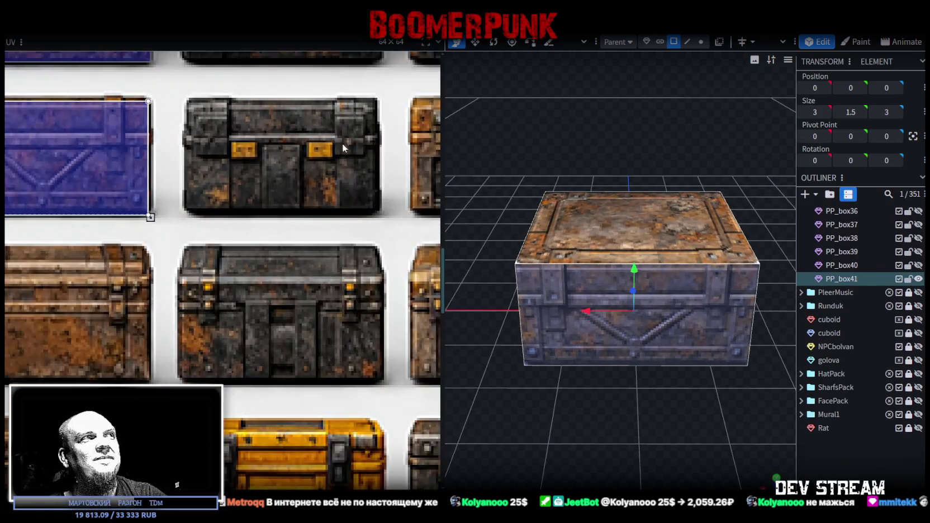
drag(603, 220, 584, 127)
drag(641, 165, 635, 145)
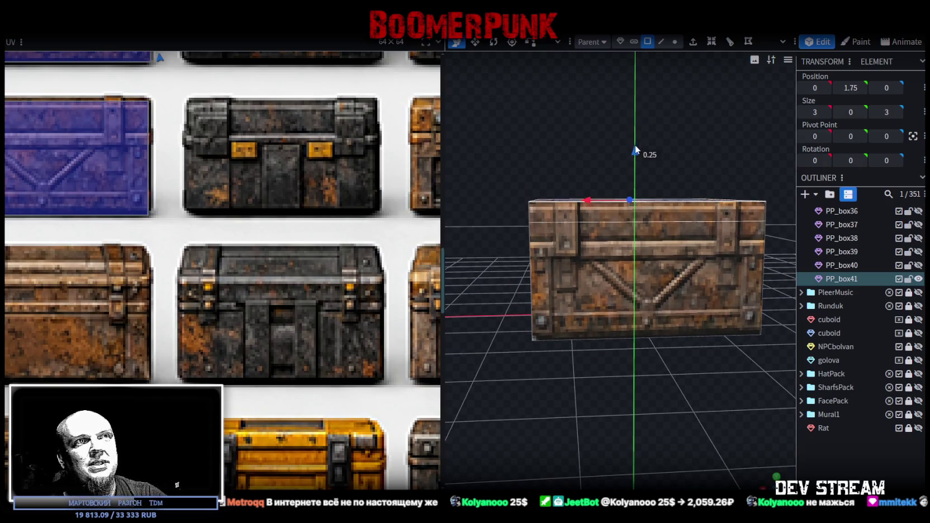
drag(635, 155, 635, 168)
scroll(370, 178, down, 3)
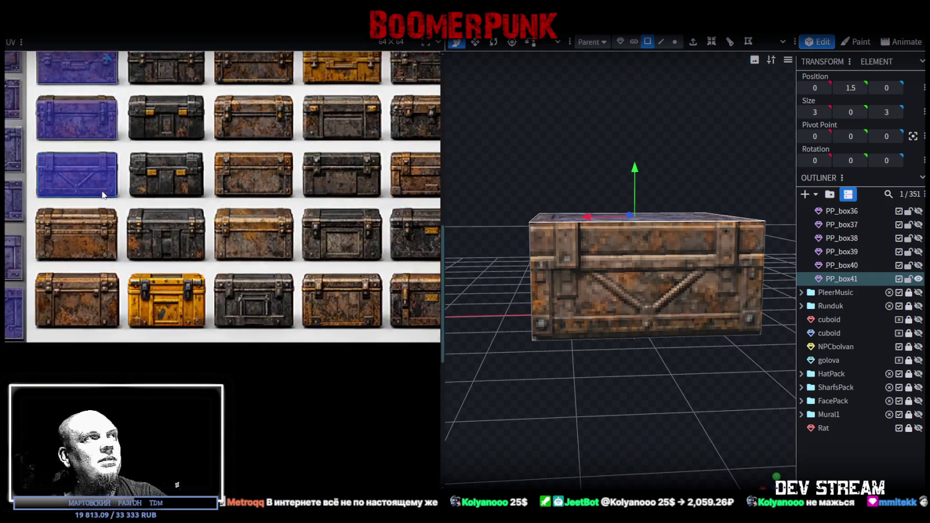
scroll(371, 178, up, 2)
mouse_move(535, 128)
mouse_down()
mouse_move(622, 148)
mouse_move(575, 139)
mouse_move(589, 159)
mouse_up()
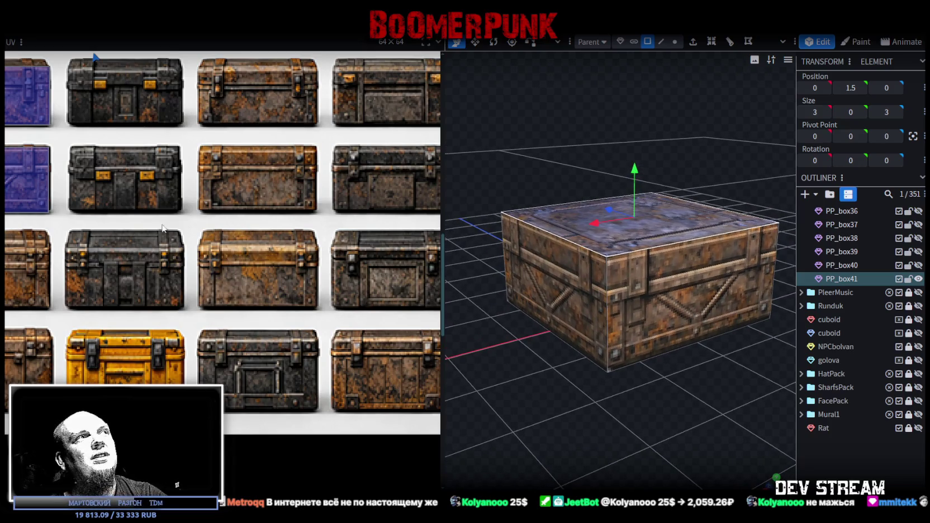
scroll(165, 227, down, 2)
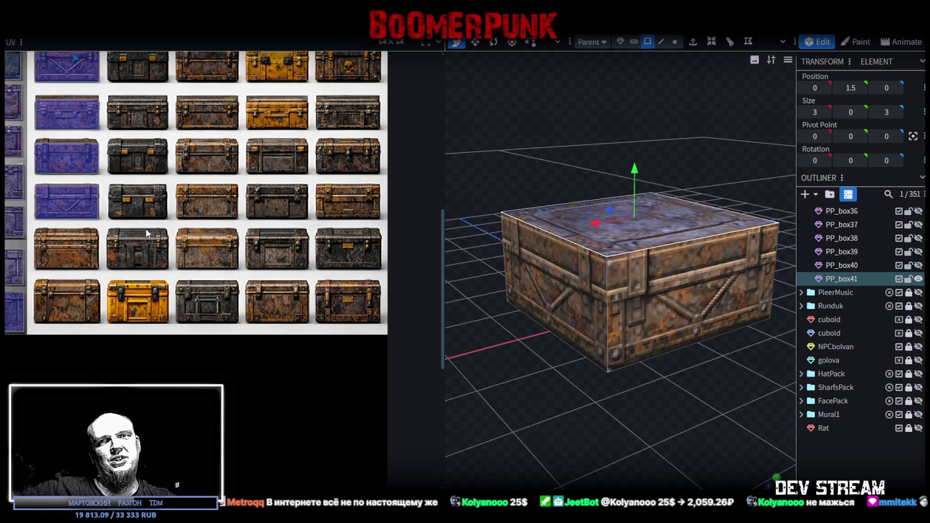
mouse_move(481, 313)
mouse_down()
mouse_move(521, 402)
mouse_move(482, 379)
mouse_up()
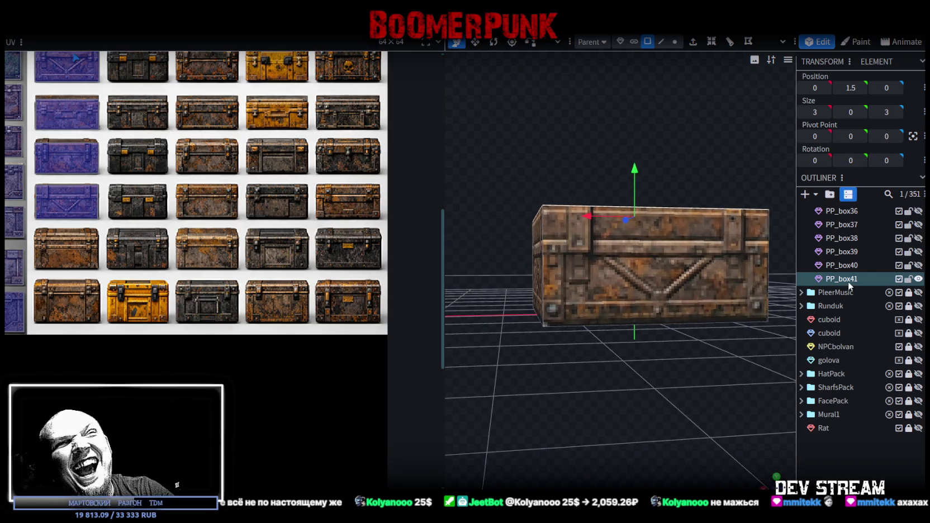
click(872, 275)
key(ctrl+d)
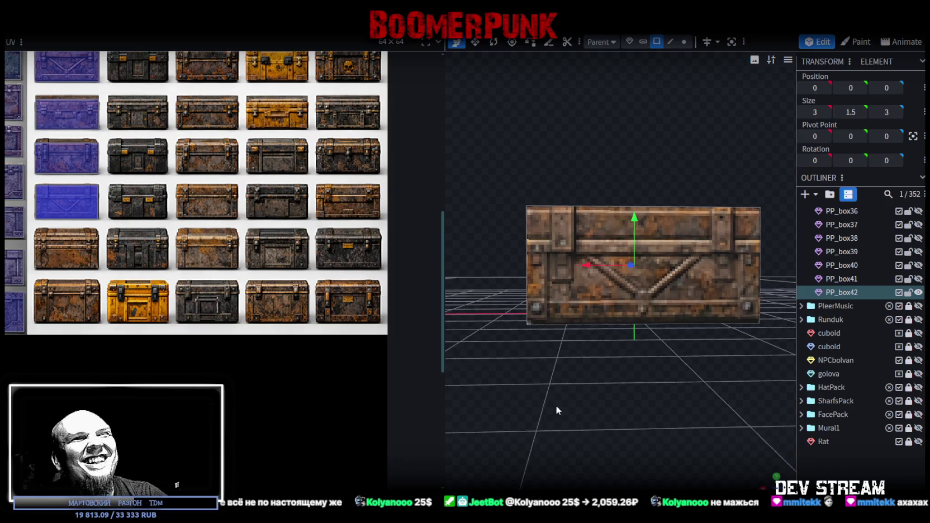
Step: Raise PP_box42's top face by 0.25 so the crate stands 1.75 tall
mouse_move(556, 405)
mouse_down()
mouse_move(583, 438)
mouse_move(568, 228)
mouse_up()
click(567, 228)
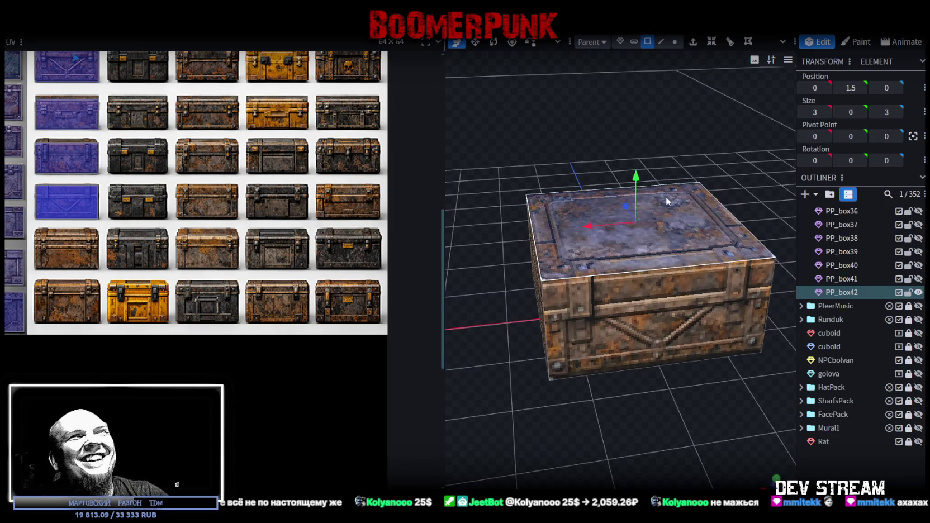
mouse_move(636, 178)
mouse_down()
mouse_move(636, 166)
mouse_move(664, 389)
mouse_up()
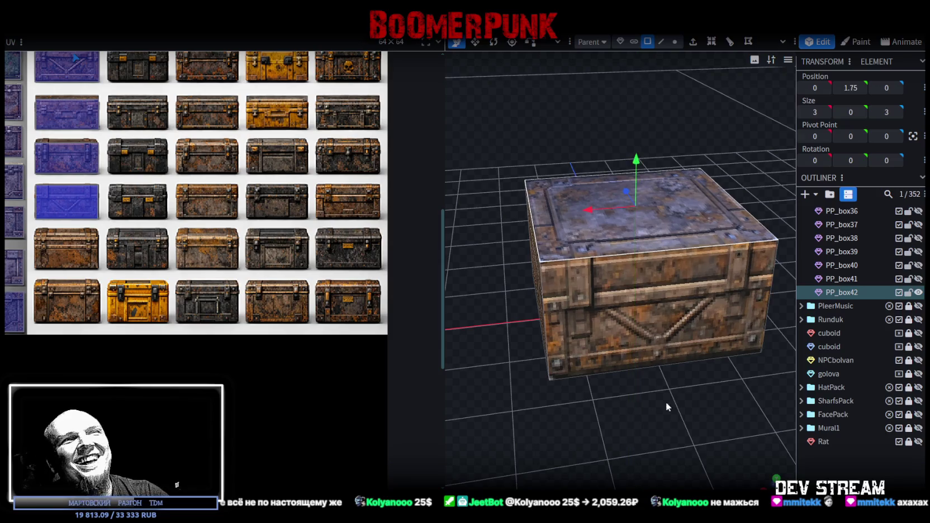
click(640, 355)
mouse_move(640, 355)
mouse_down()
mouse_move(625, 383)
mouse_move(632, 369)
mouse_up()
ctrl+drag(491, 250, 784, 267)
mouse_move(691, 273)
mouse_down()
mouse_move(612, 404)
mouse_move(435, 384)
mouse_up()
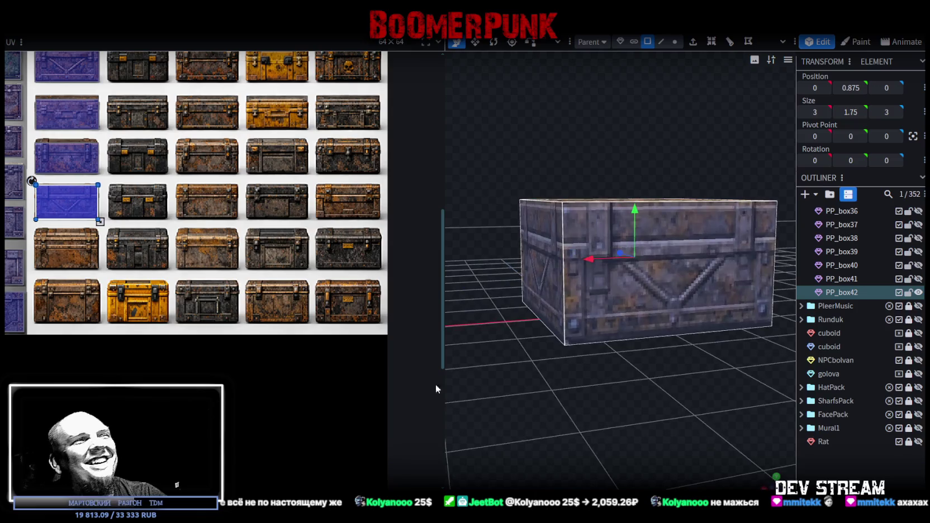
Step: Move PP_box42's front UV down onto the lower banded chest and fine-tune its position
scroll(139, 229, up, 5)
drag(139, 230, 139, 383)
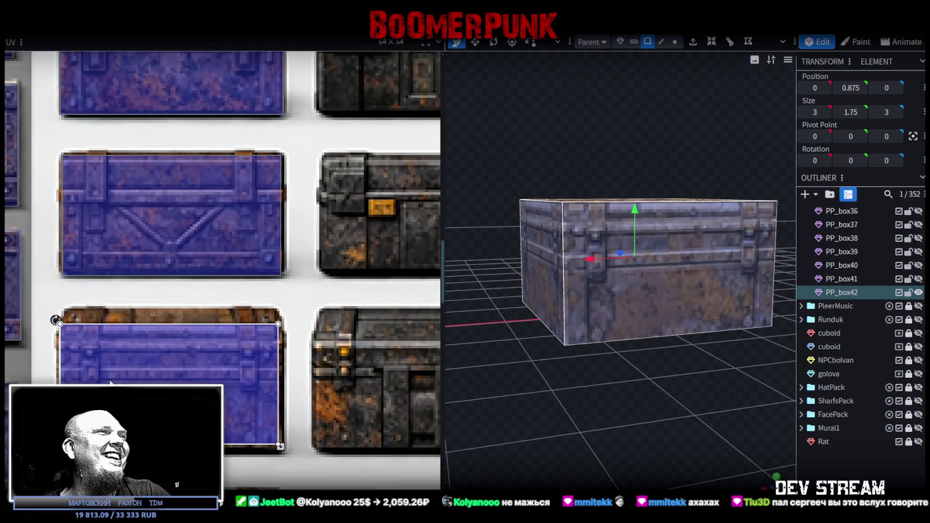
scroll(76, 337, up, 3)
drag(76, 337, 71, 336)
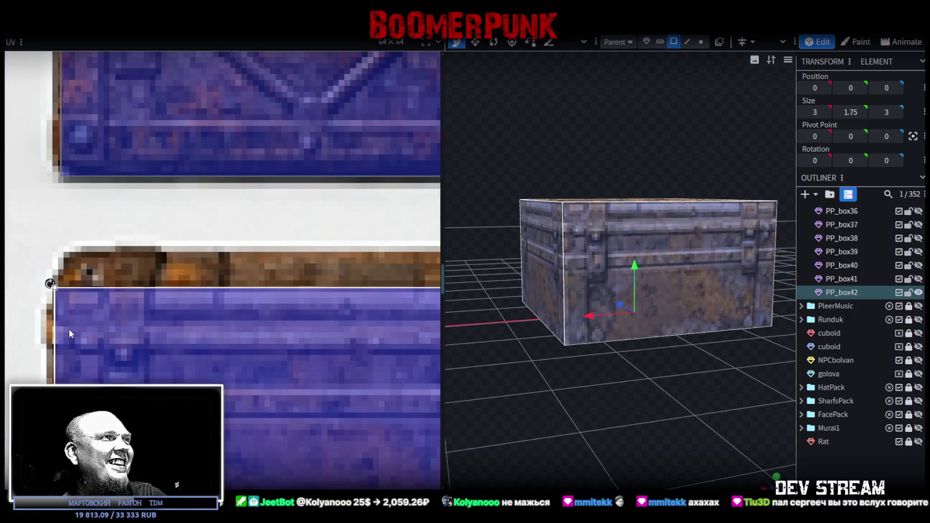
Step: Enlarge the UV area to cover the whole banded chest front
scroll(69, 331, down, 4)
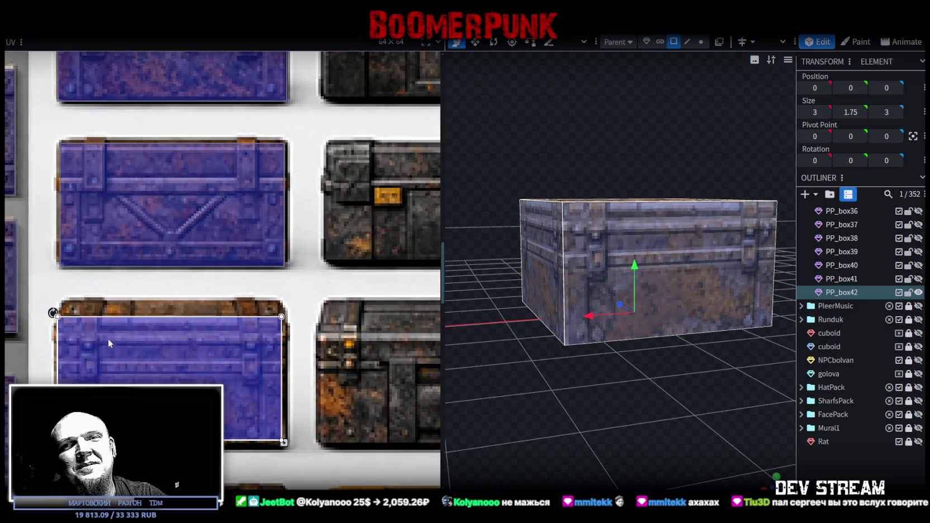
scroll(124, 307, up, 2)
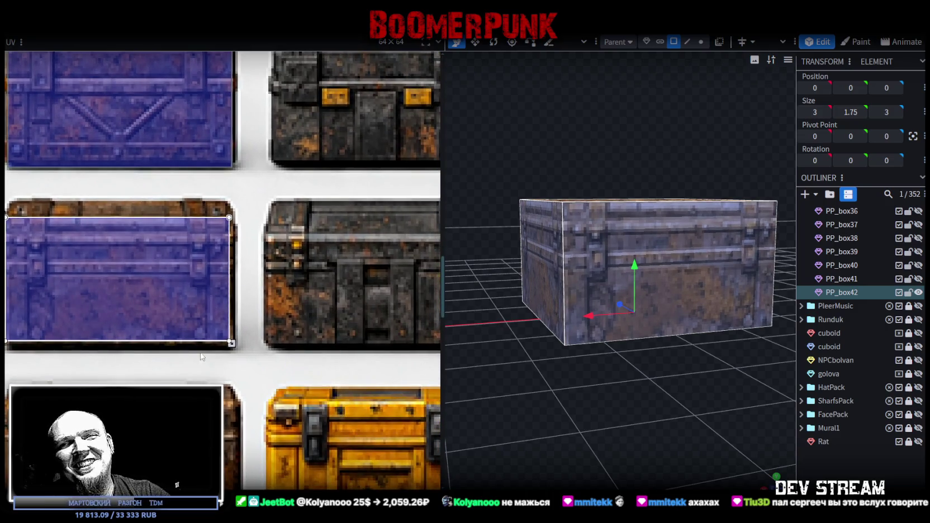
scroll(146, 302, up, 2)
scroll(138, 293, up, 2)
scroll(138, 293, up, 2)
scroll(223, 190, up, 2)
scroll(251, 280, up, 1)
scroll(286, 408, up, 1)
scroll(286, 409, down, 2)
scroll(323, 367, up, 1)
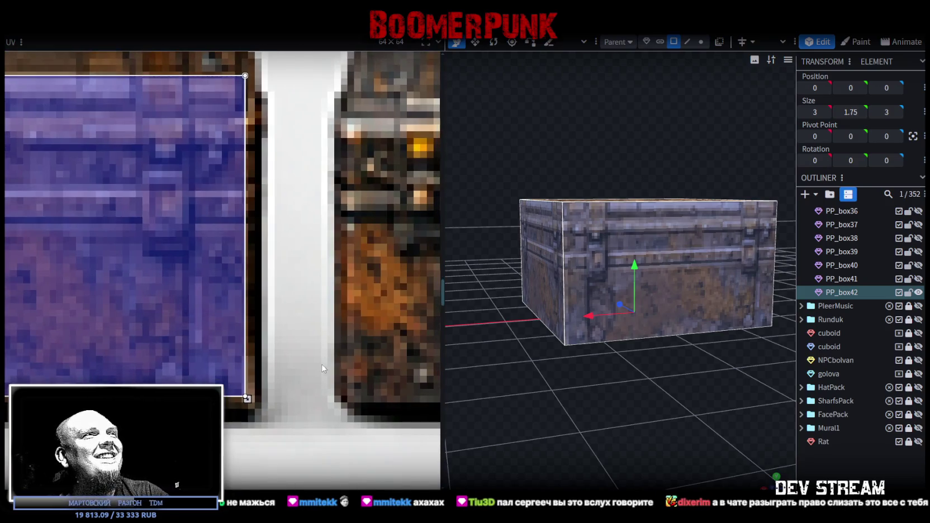
drag(248, 400, 255, 422)
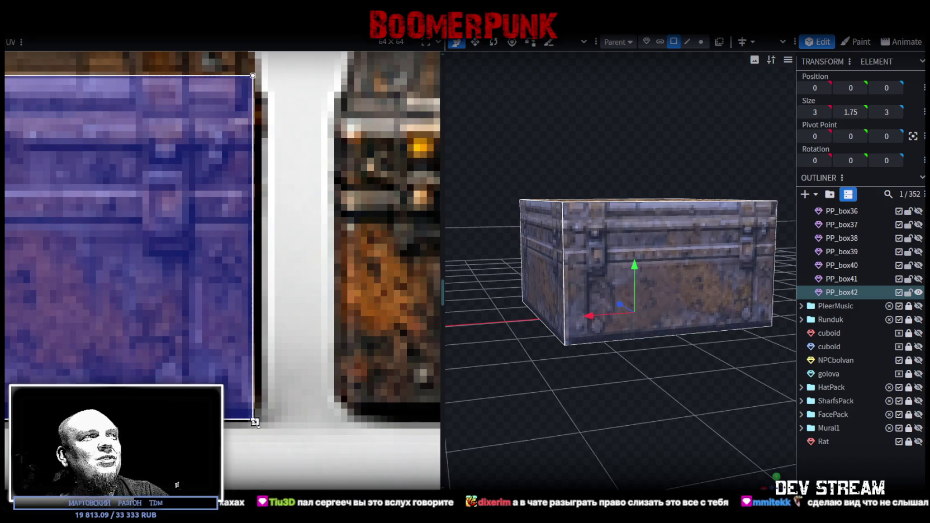